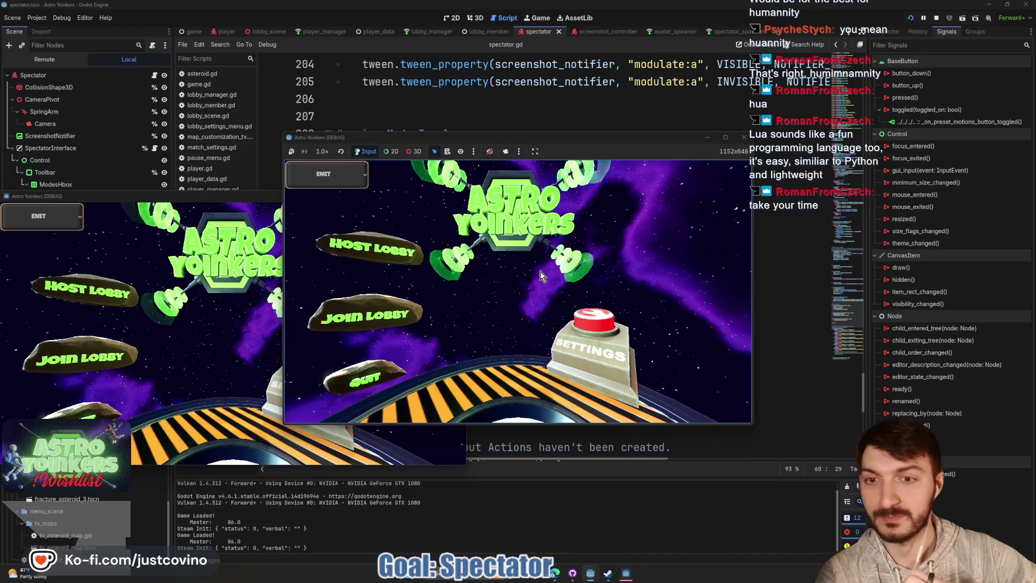
Start a game in the left Astro Yoinkers window and join lobby 0 from the right one
{"action": "left_click", "coordinate": [225, 200]}
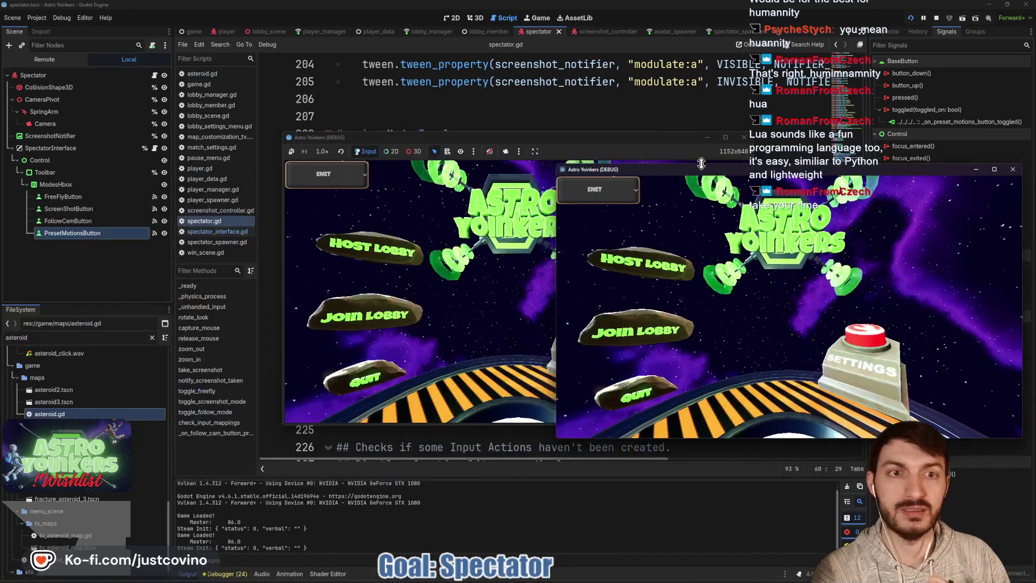
{"action": "left_click", "coordinate": [147, 279]}
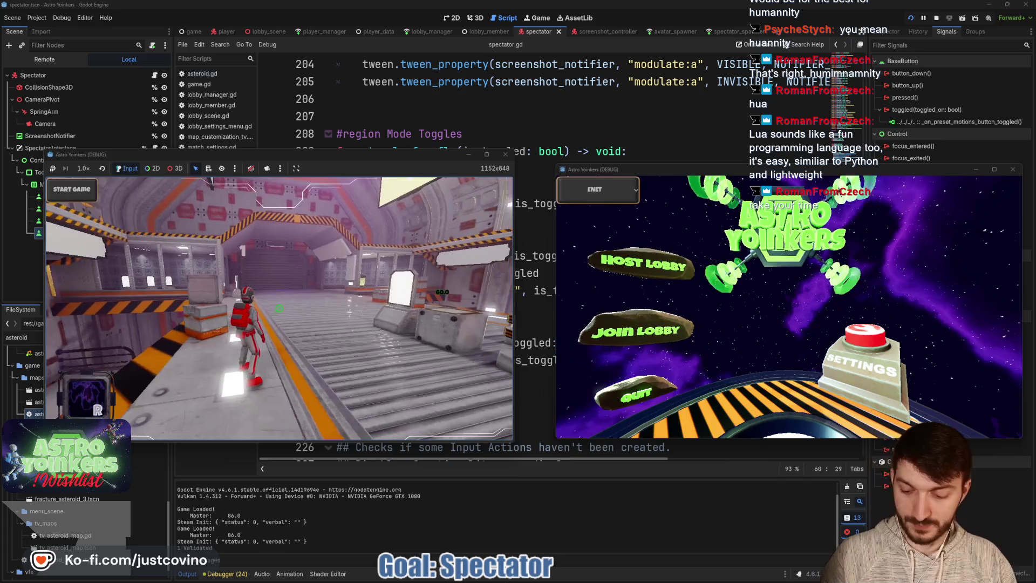
{"action": "left_click", "coordinate": [633, 338]}
{"action": "left_click", "coordinate": [792, 223]}
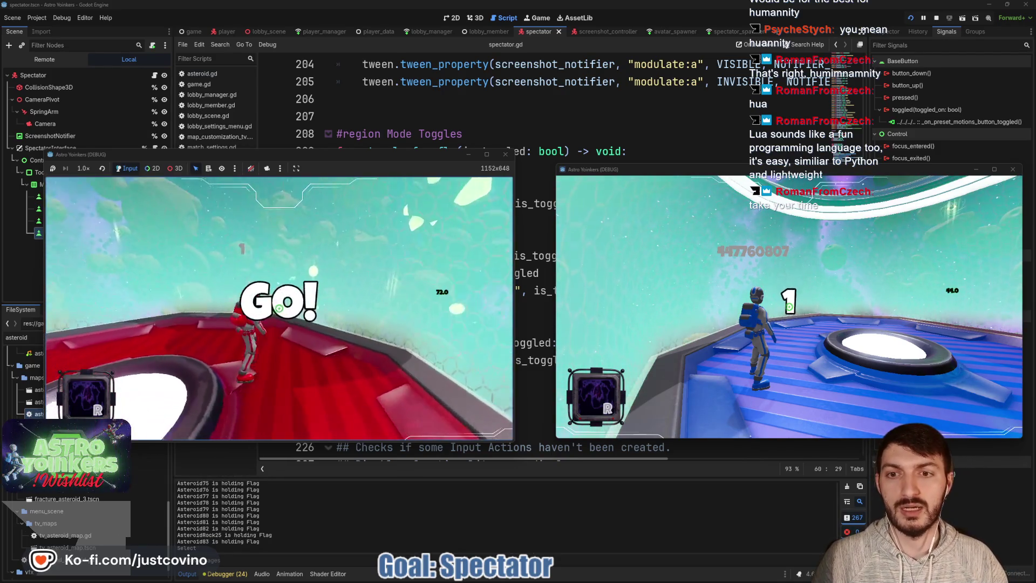
Walk the player forward and run SPECTATE in the dev console to enter freefly spectating
{"action": "key", "text": "w"}
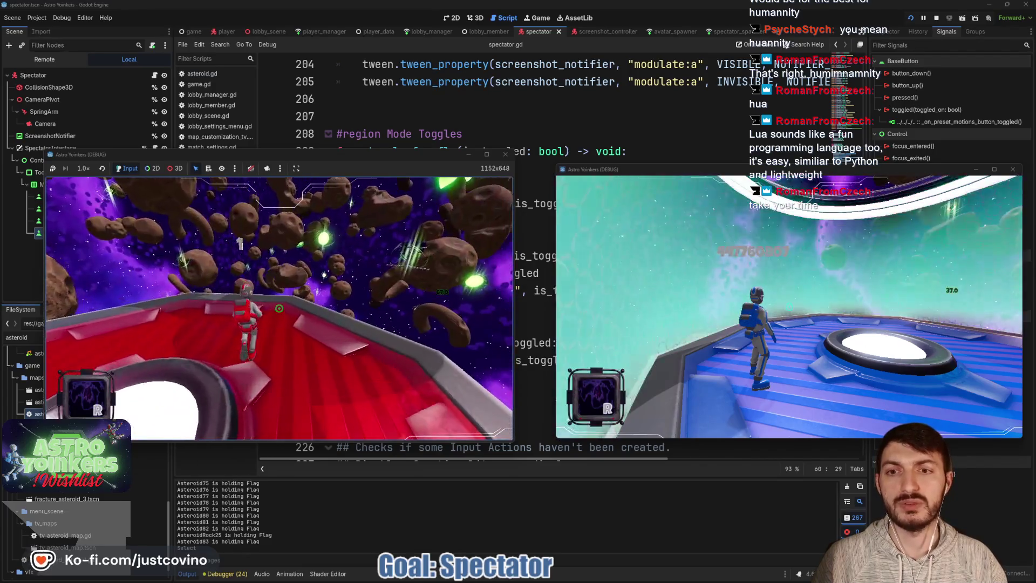
{"action": "key", "text": "w"}
{"action": "type", "text": "SPECTATE"}
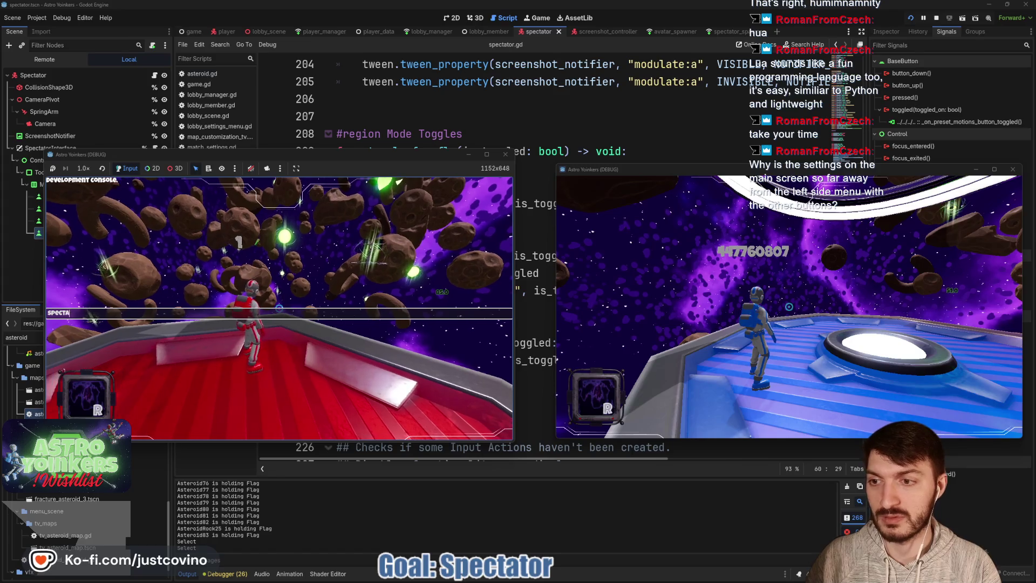
{"action": "key", "text": "Return"}
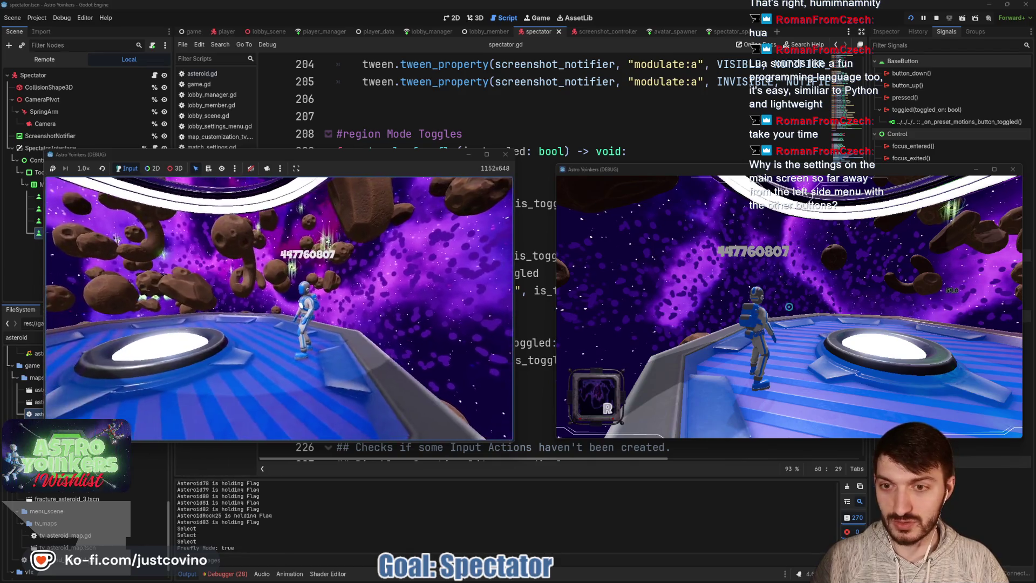
Toggle Screenshot mode on from the bottom mode toolbar, then off again
{"action": "mouse_move", "coordinate": [342, 331]}
{"action": "left_click", "coordinate": [256, 430]}
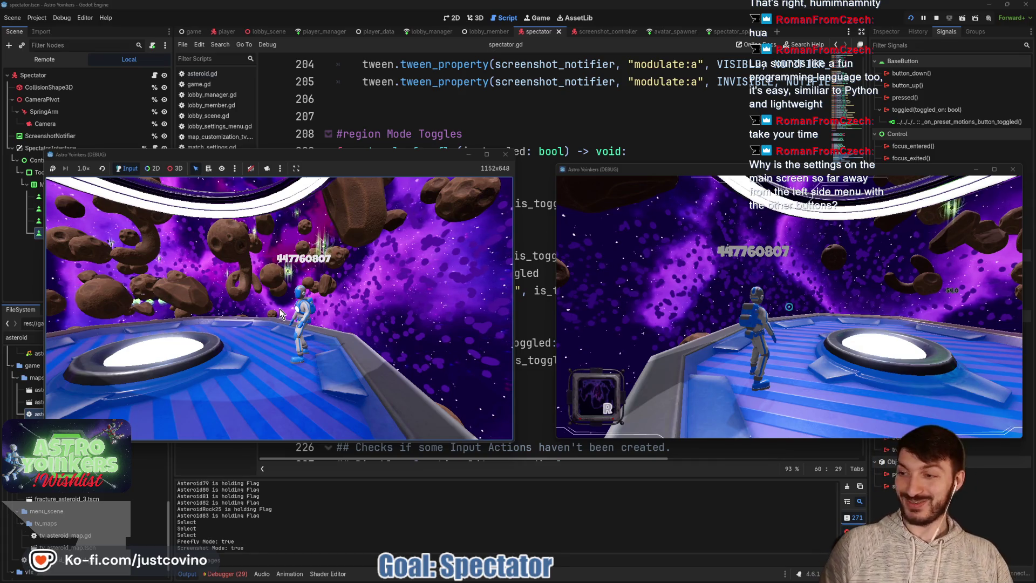
{"action": "left_click", "coordinate": [336, 351]}
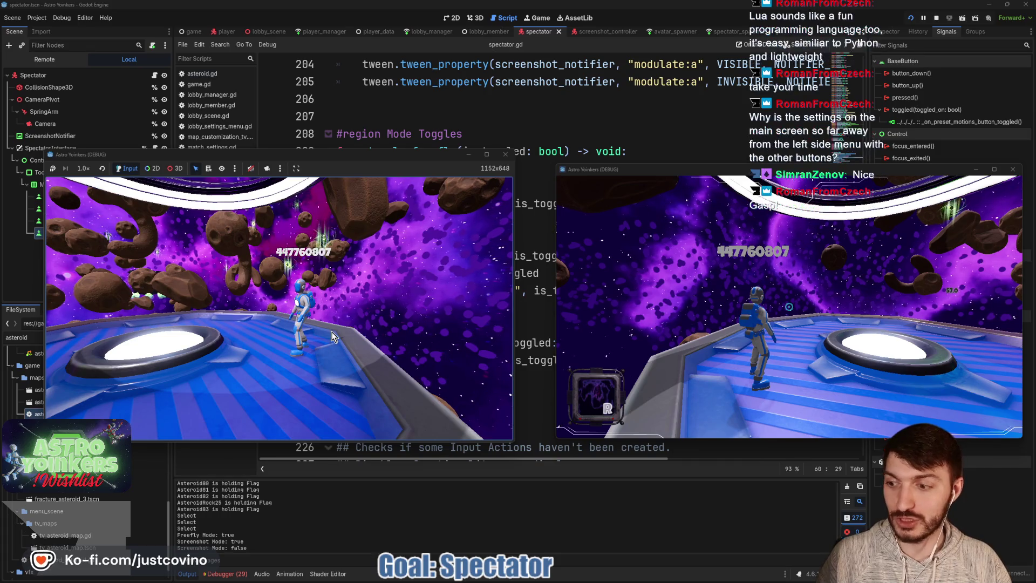
Toggle Freefly off and on, fly the spectator camera around the arena, then stop the debug session
{"action": "mouse_move", "coordinate": [269, 312]}
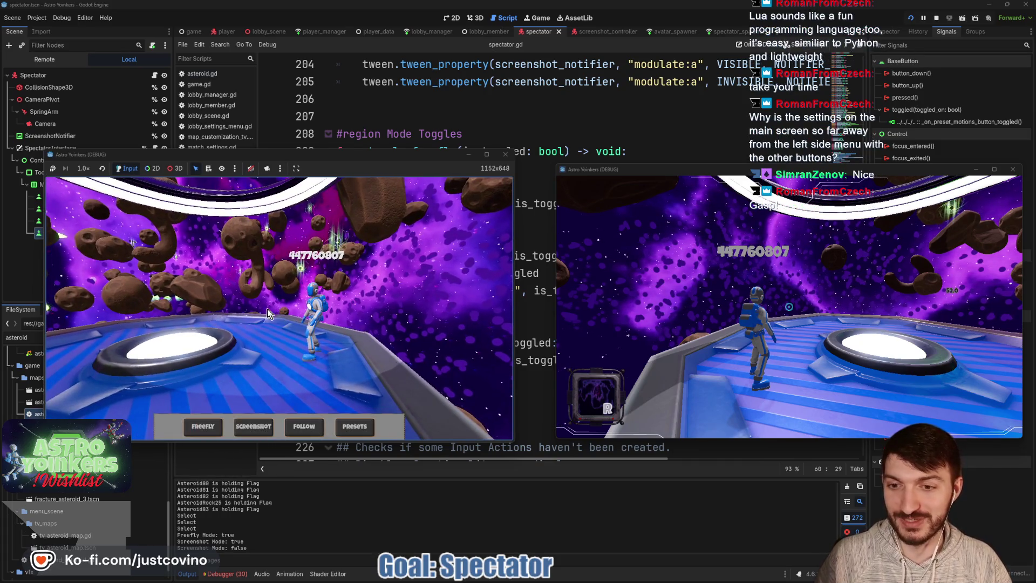
{"action": "left_click", "coordinate": [192, 430]}
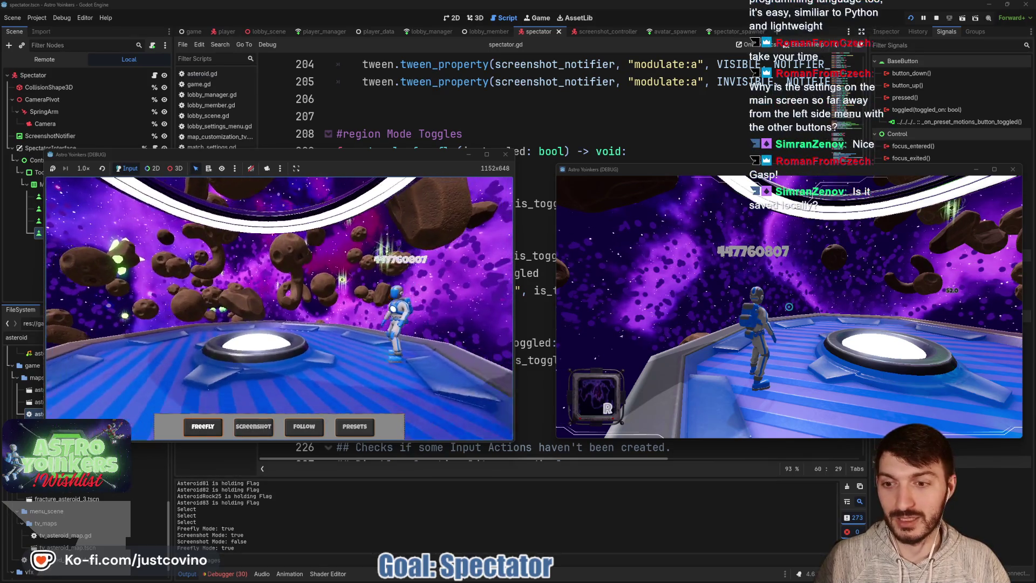
{"action": "left_click", "coordinate": [205, 426]}
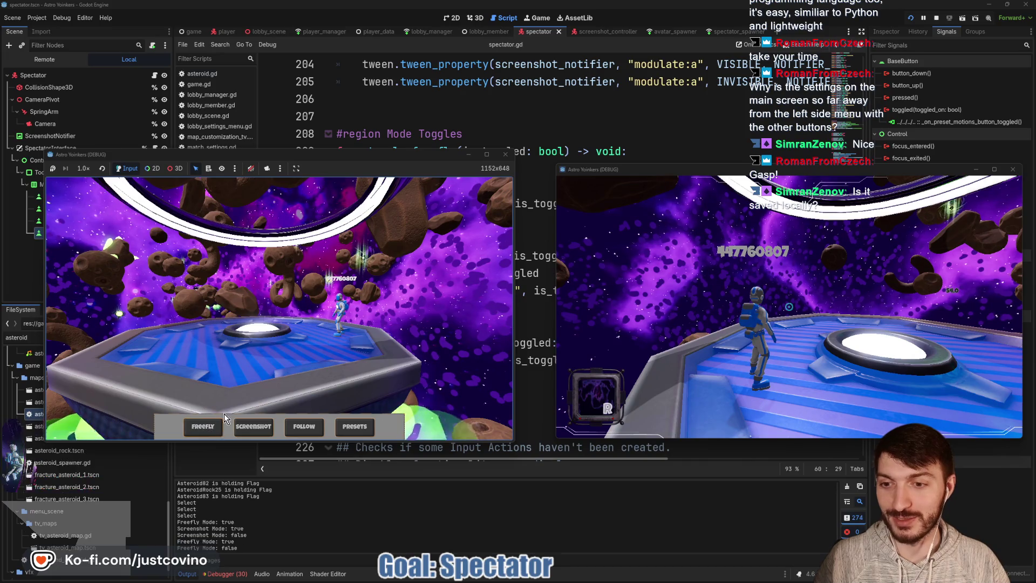
{"action": "left_click", "coordinate": [215, 432]}
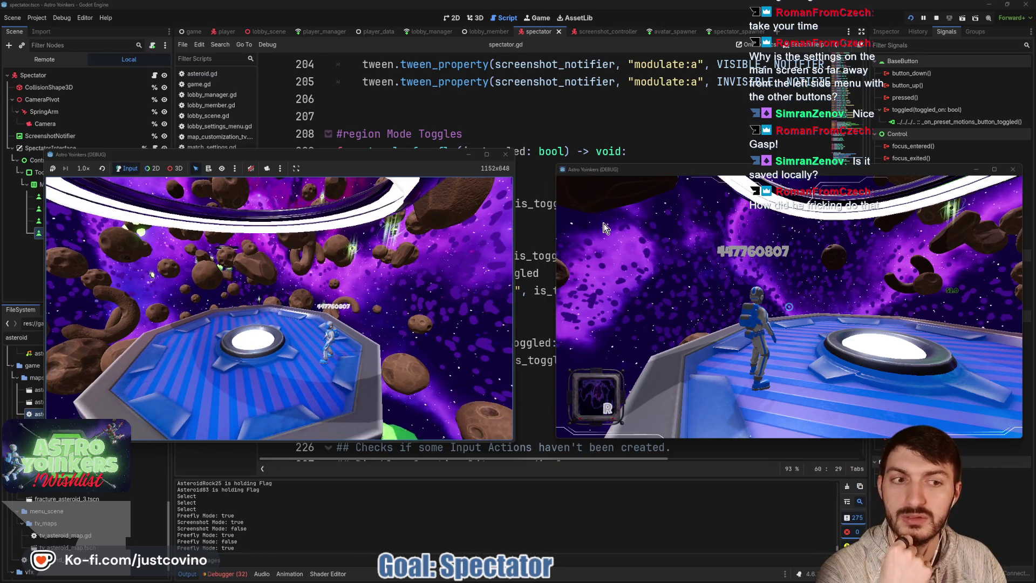
{"action": "left_click", "coordinate": [937, 18]}
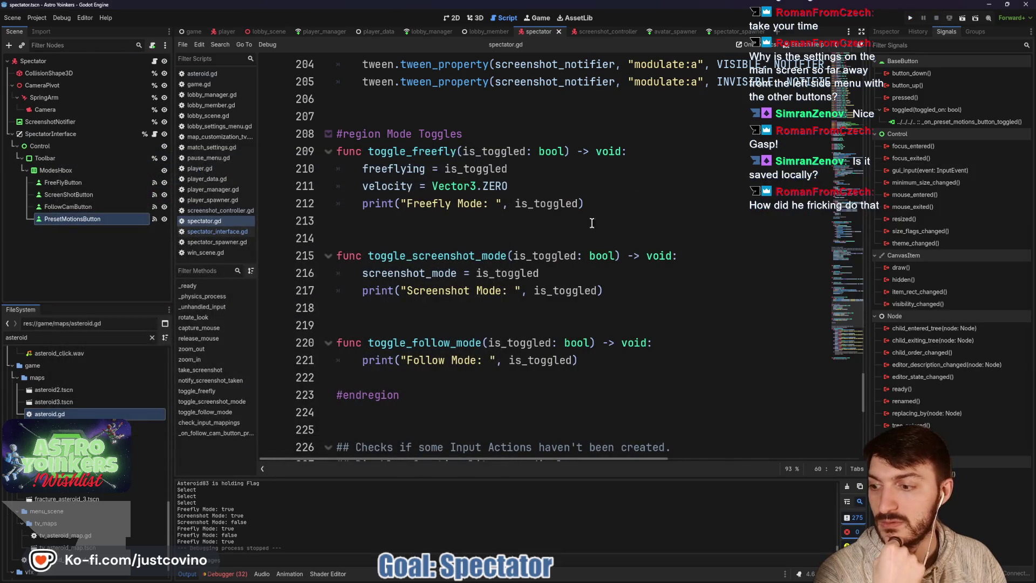
Open AstroYoinkers0.png from the desktop in Photos and zoom in and out to inspect it
{"action": "left_click", "coordinate": [992, 5]}
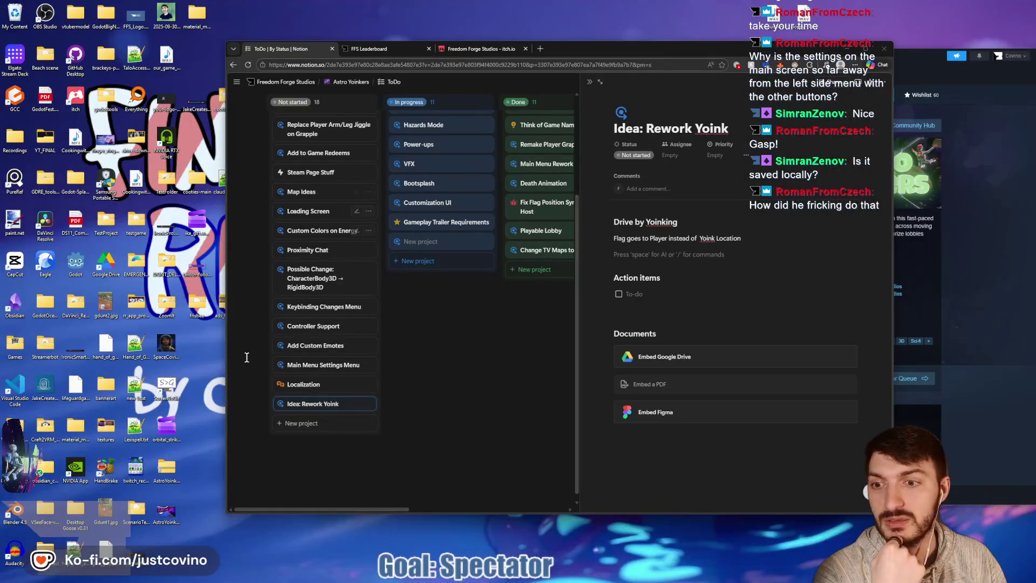
{"action": "double_click", "coordinate": [170, 519]}
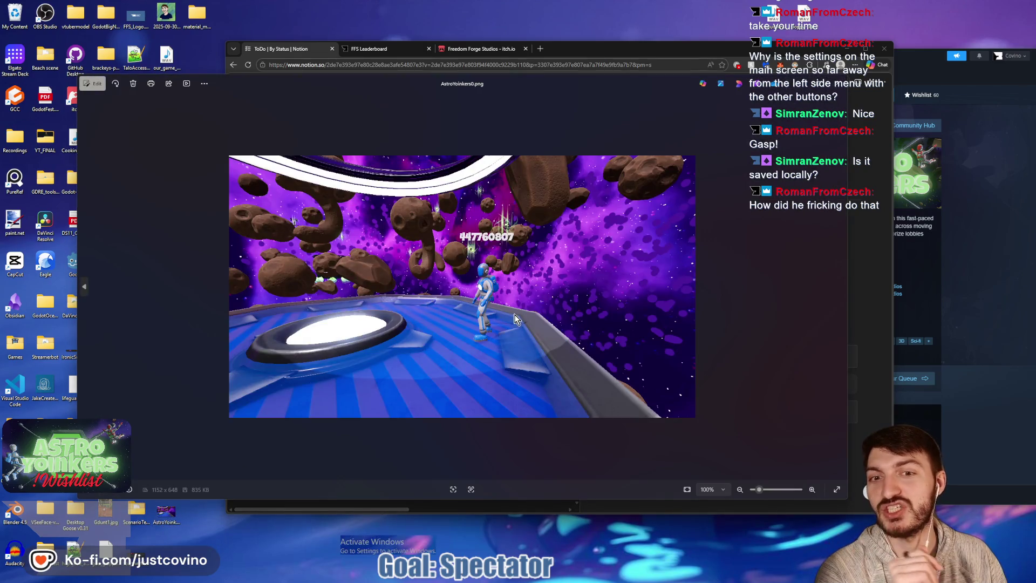
{"action": "scroll", "coordinate": [519, 319], "scroll_direction": "up", "scroll_amount": 3}
{"action": "scroll", "coordinate": [519, 318], "scroll_direction": "down", "scroll_amount": 3}
{"action": "scroll", "coordinate": [519, 319], "scroll_direction": "up", "scroll_amount": 3}
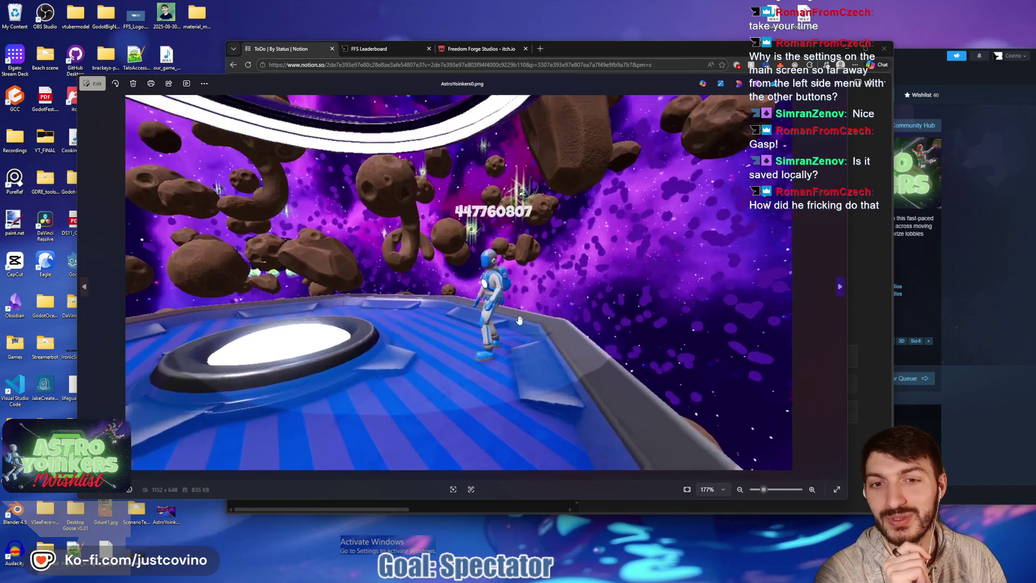
{"action": "scroll", "coordinate": [519, 320], "scroll_direction": "up", "scroll_amount": 3}
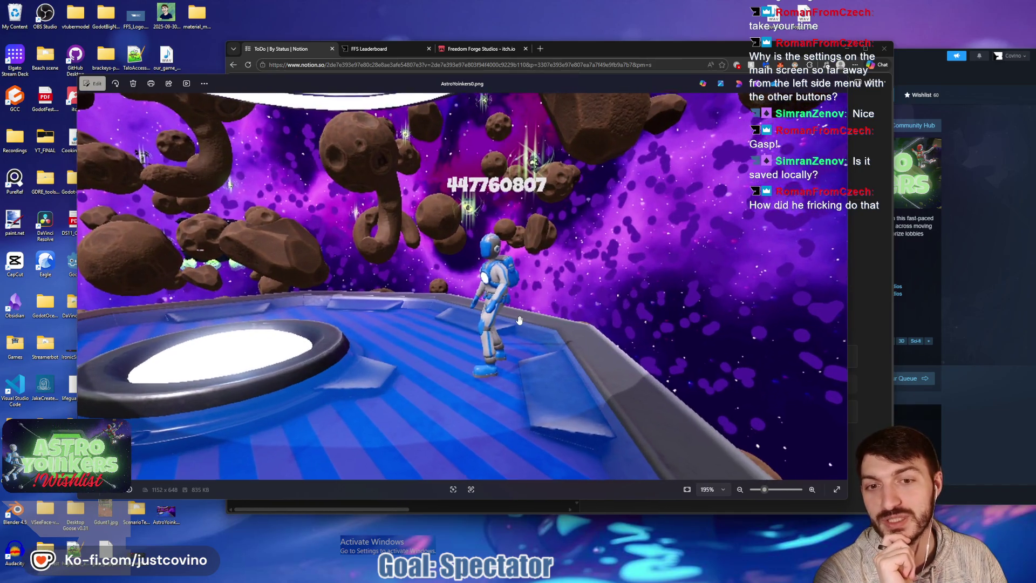
{"action": "scroll", "coordinate": [519, 319], "scroll_direction": "down", "scroll_amount": 3}
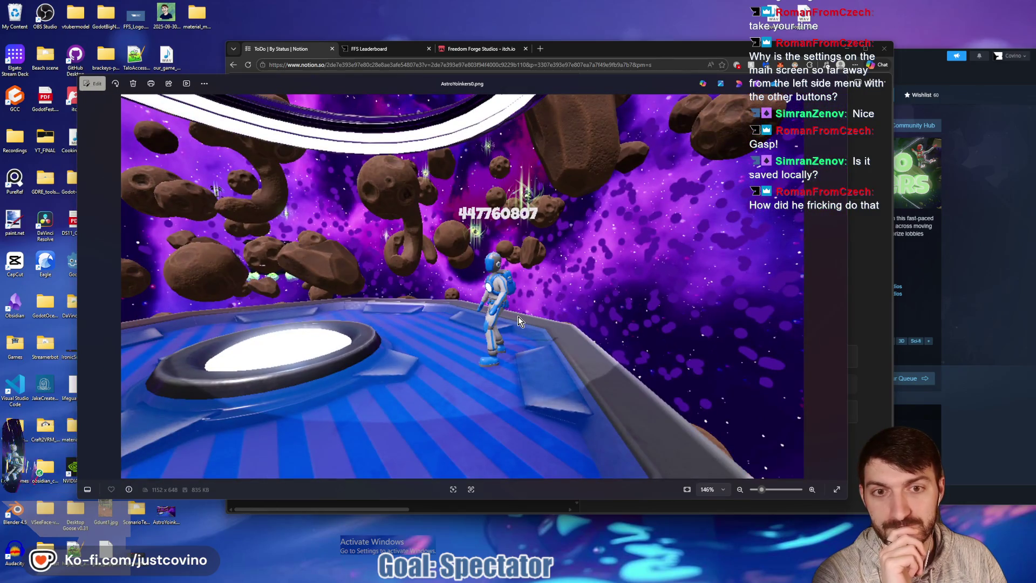
{"action": "scroll", "coordinate": [518, 318], "scroll_direction": "up", "scroll_amount": 3}
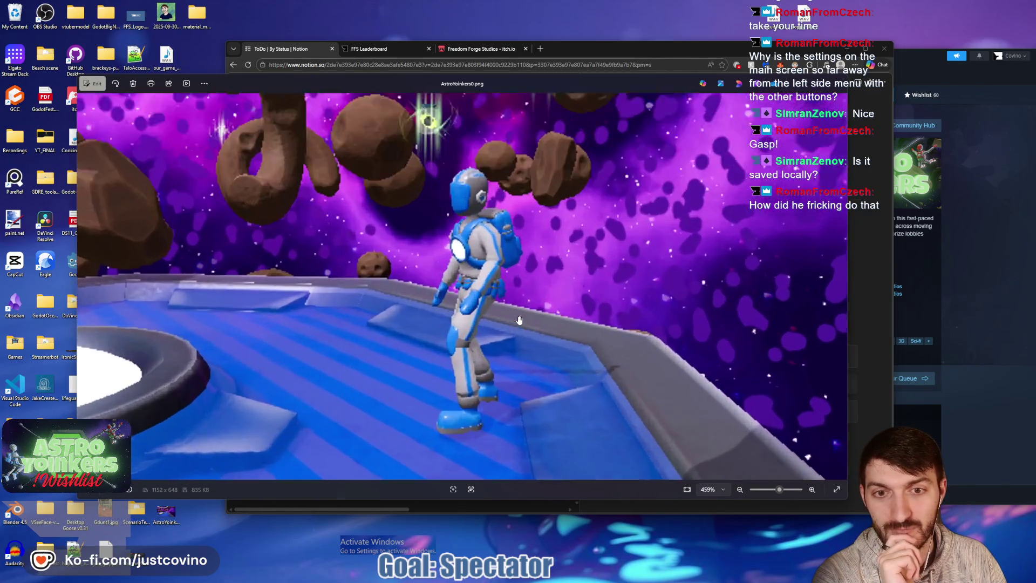
{"action": "scroll", "coordinate": [520, 320], "scroll_direction": "down", "scroll_amount": 3}
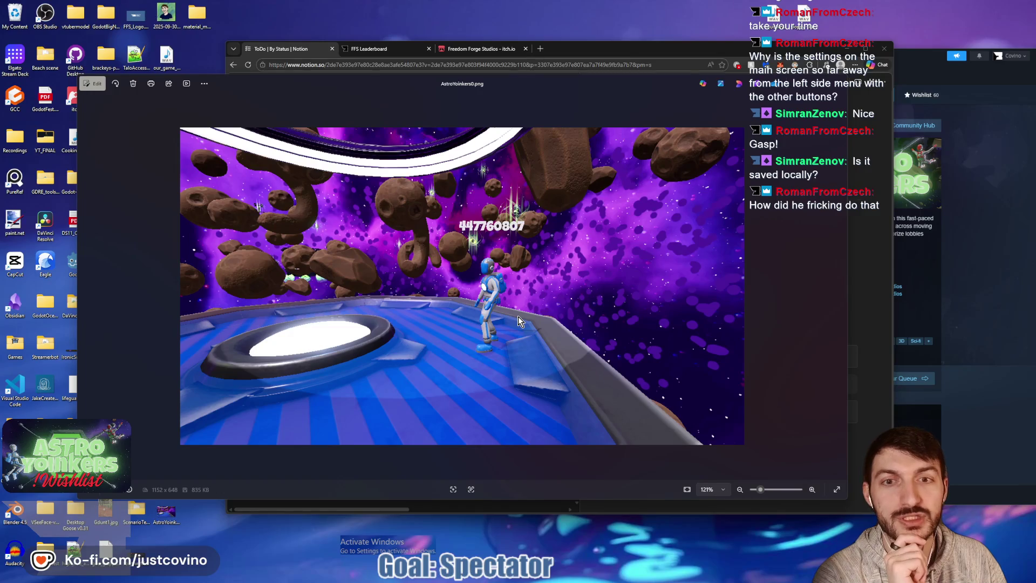
Delete the screenshot, close Photos, and return to spectator.gd in Godot
{"action": "left_click", "coordinate": [132, 84]}
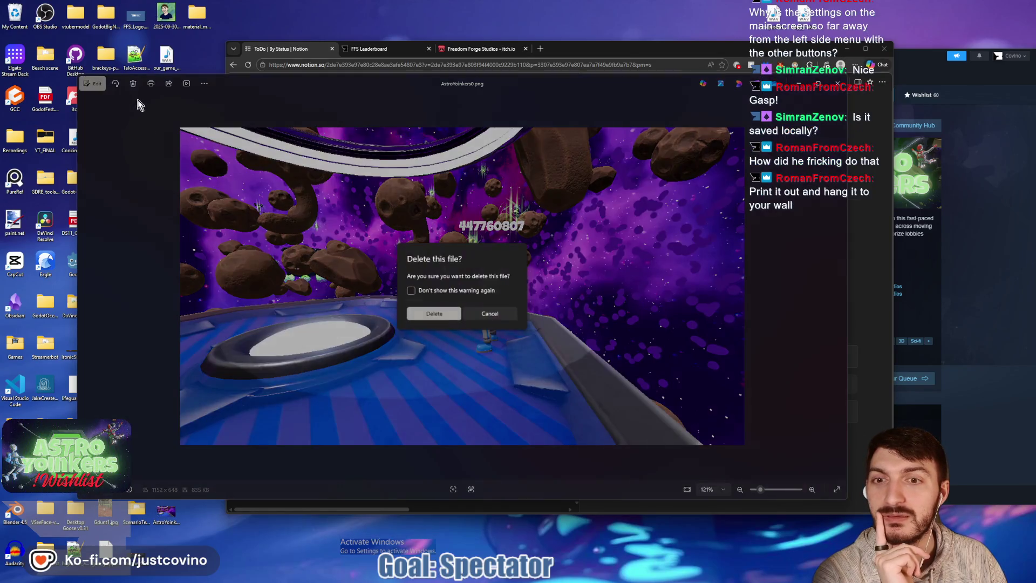
{"action": "left_click", "coordinate": [435, 315]}
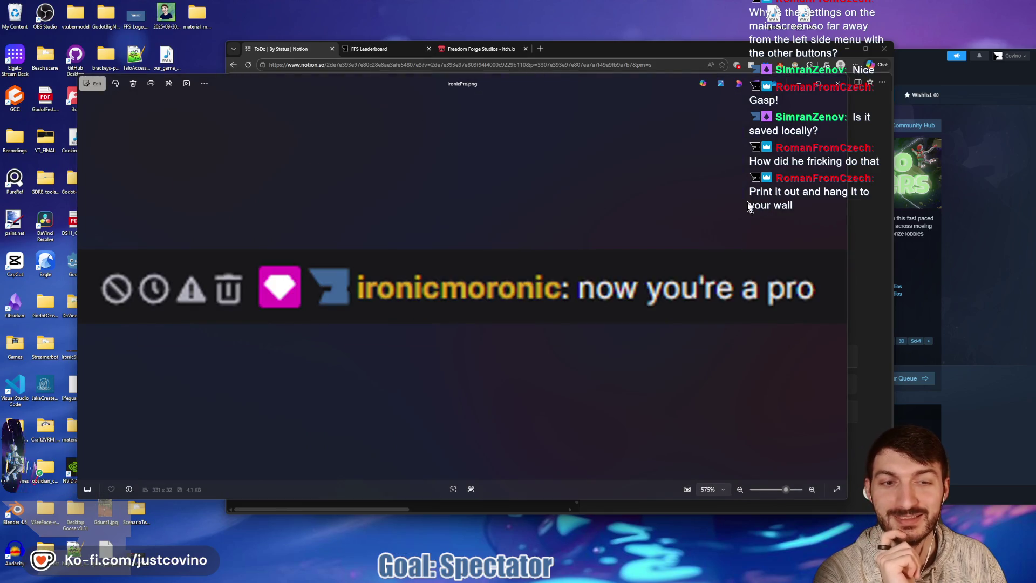
{"action": "left_click", "coordinate": [840, 88]}
{"action": "left_click", "coordinate": [599, 573]}
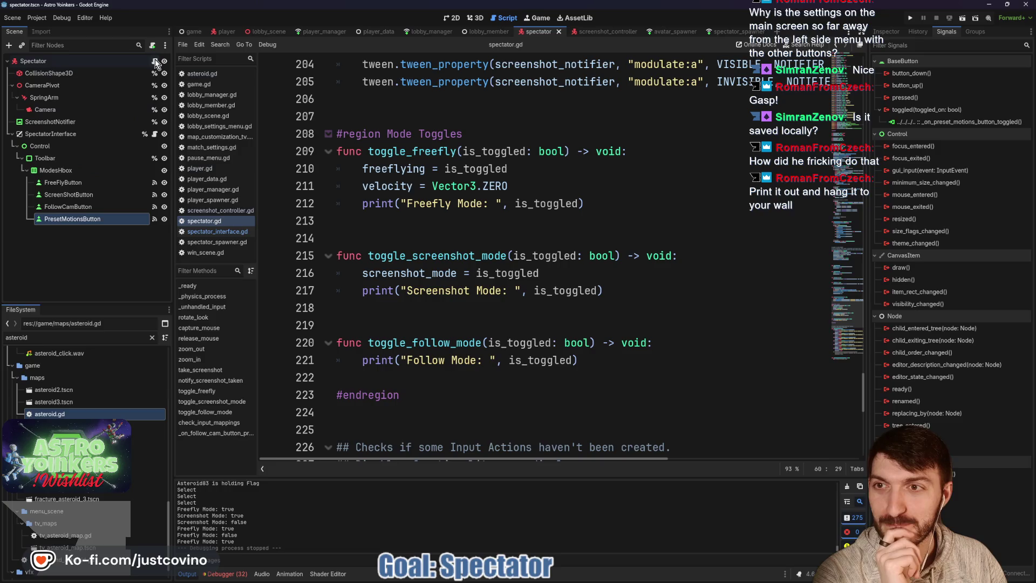
{"action": "scroll", "coordinate": [534, 266], "scroll_direction": "up", "scroll_amount": 6}
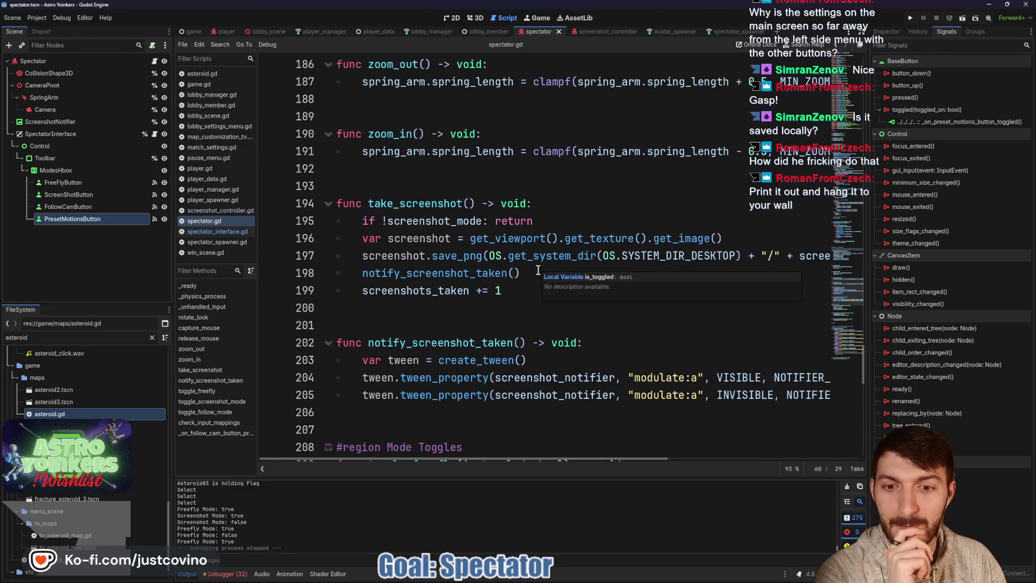
{"action": "scroll", "coordinate": [538, 270], "scroll_direction": "down", "scroll_amount": 1}
{"action": "scroll", "coordinate": [538, 270], "scroll_direction": "up", "scroll_amount": 10}
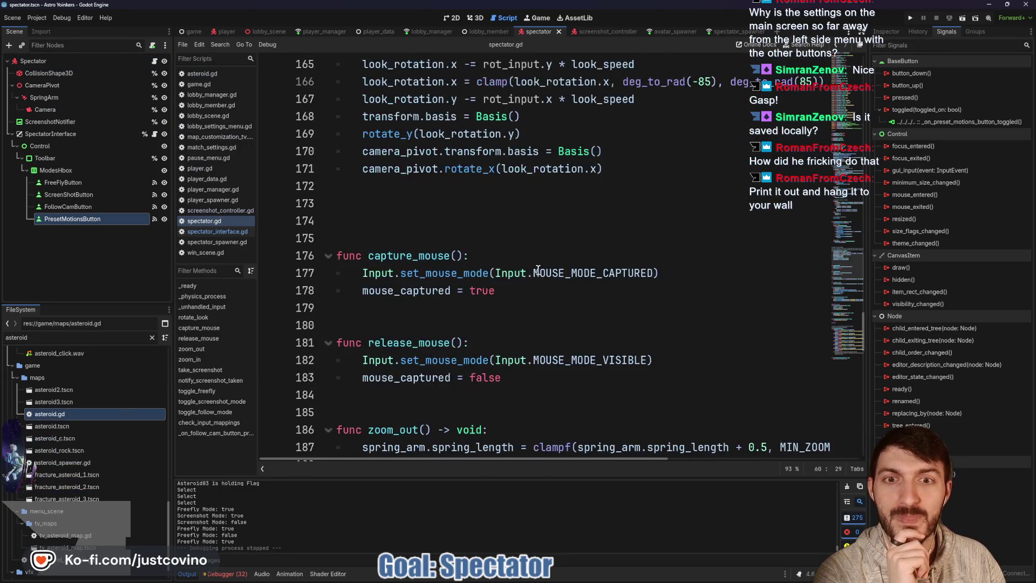
{"action": "left_click", "coordinate": [400, 319]}
{"action": "key", "text": "BackSpace"}
{"action": "key", "text": "BackSpace"}
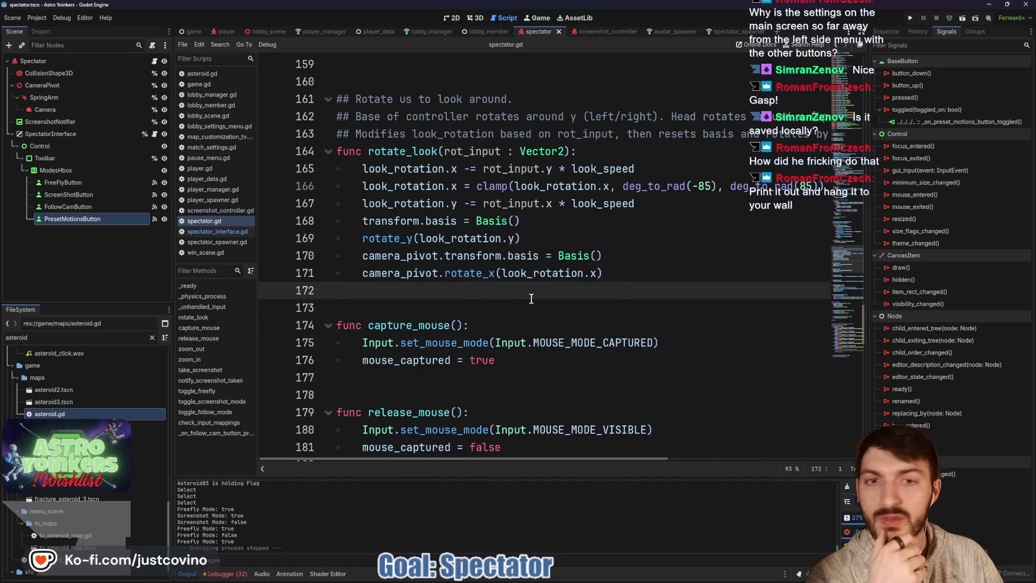
{"action": "scroll", "coordinate": [531, 299], "scroll_direction": "up", "scroll_amount": 20}
{"action": "scroll", "coordinate": [530, 301], "scroll_direction": "up", "scroll_amount": 12}
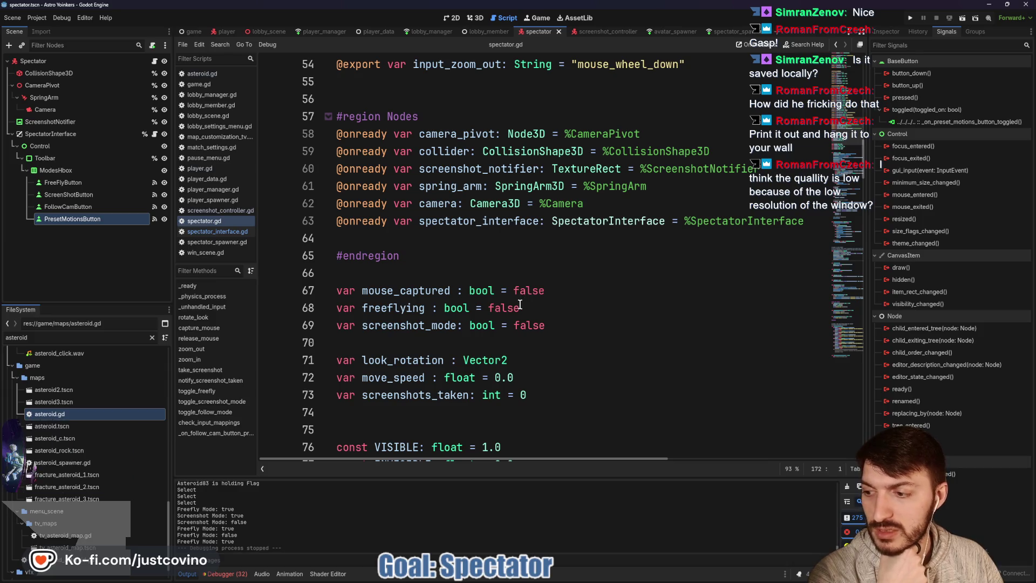
{"action": "scroll", "coordinate": [540, 314], "scroll_direction": "down", "scroll_amount": 3}
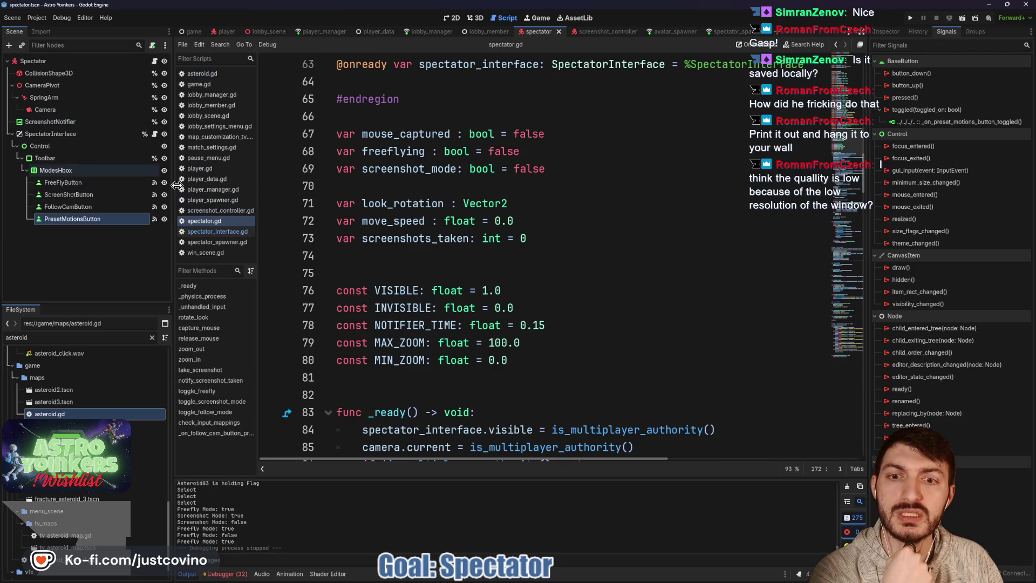
{"action": "scroll", "coordinate": [431, 252], "scroll_direction": "down", "scroll_amount": 5}
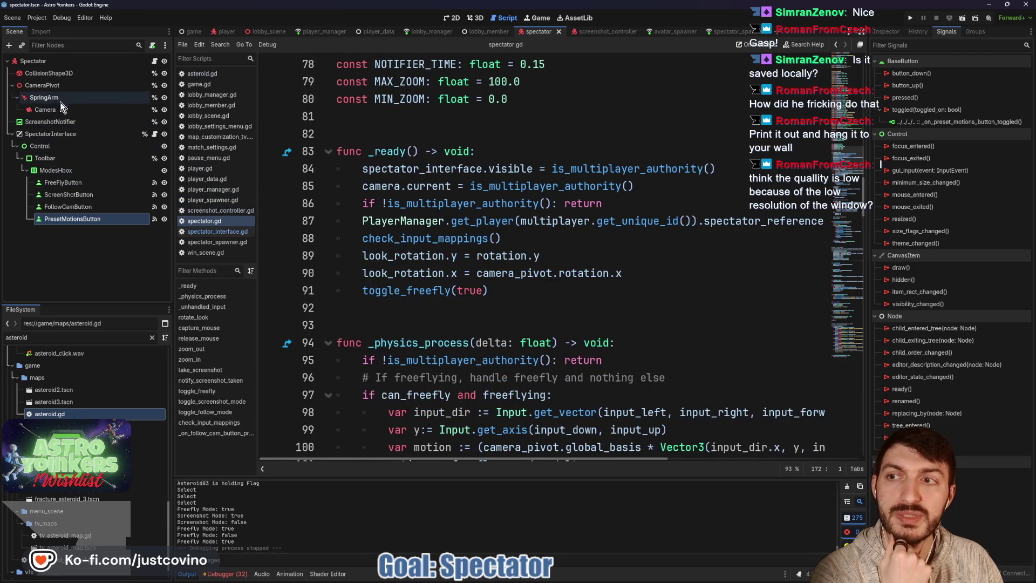
{"action": "left_click", "coordinate": [81, 110]}
{"action": "left_click", "coordinate": [887, 31]}
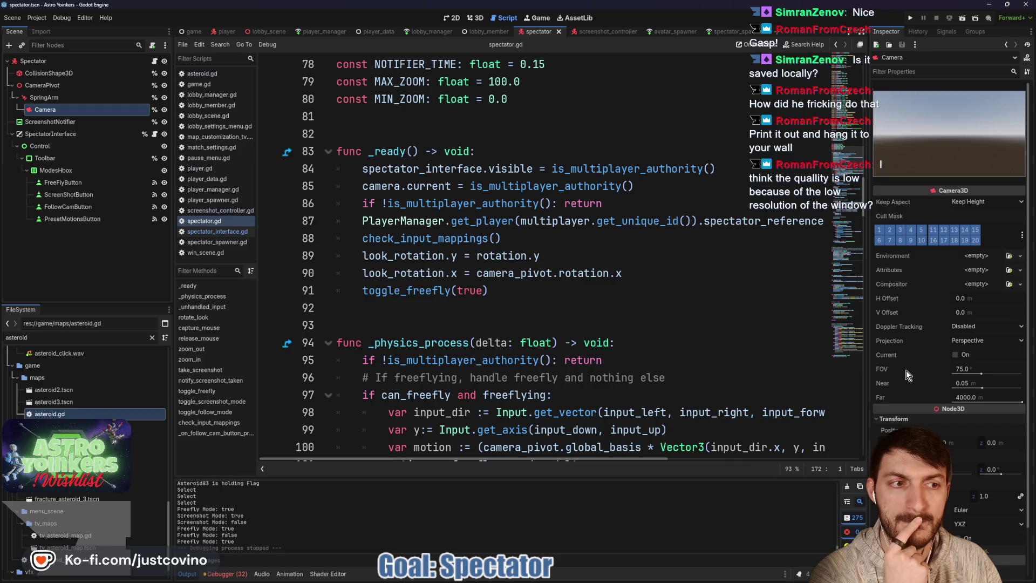
{"action": "scroll", "coordinate": [905, 372], "scroll_direction": "down", "scroll_amount": 2}
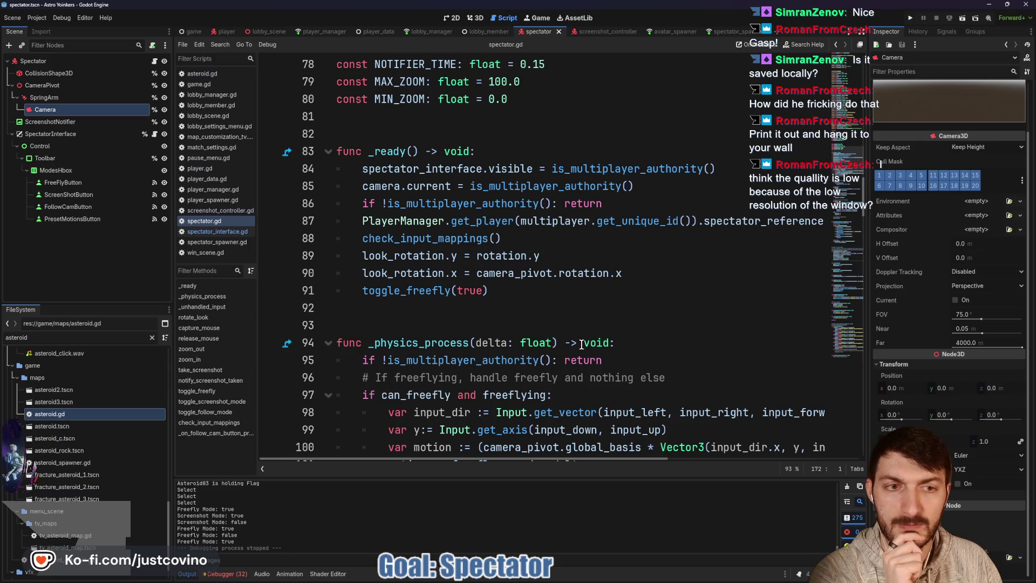
{"action": "scroll", "coordinate": [563, 336], "scroll_direction": "up", "scroll_amount": 4}
{"action": "scroll", "coordinate": [561, 335], "scroll_direction": "down", "scroll_amount": 15}
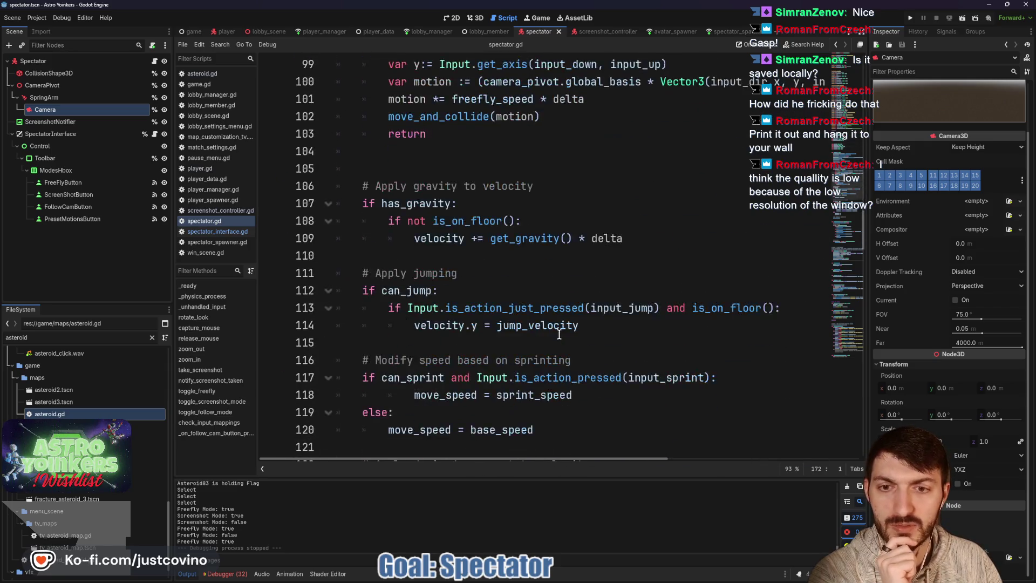
{"action": "scroll", "coordinate": [560, 335], "scroll_direction": "down", "scroll_amount": 1}
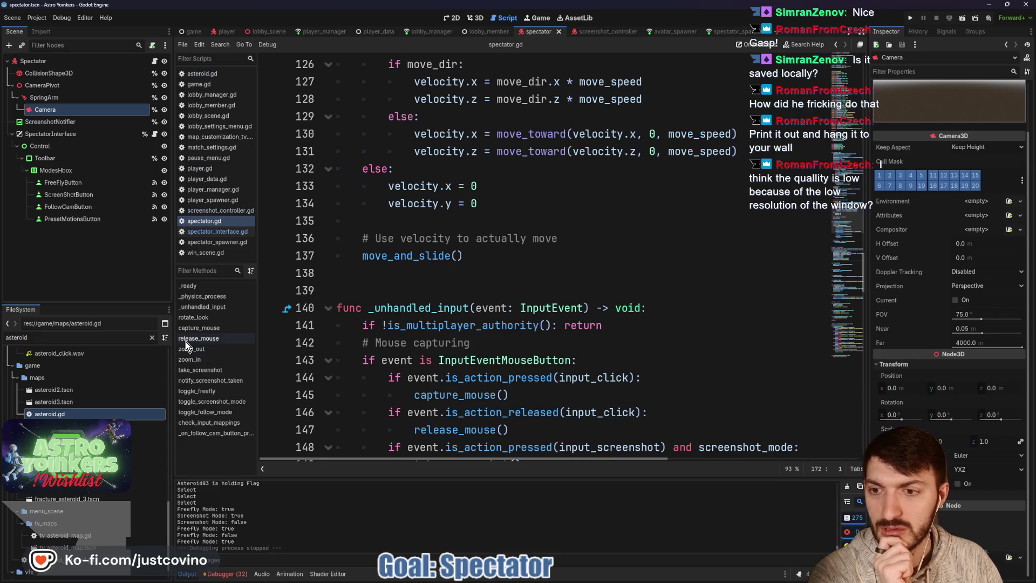
{"action": "left_click", "coordinate": [216, 371]}
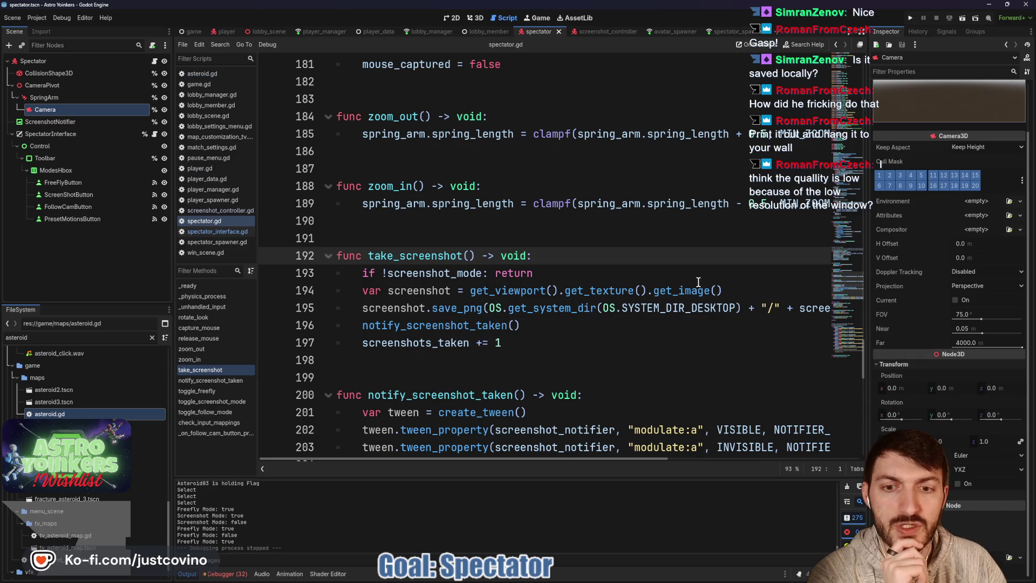
Read the get_image() tooltip in take_screenshot and place the caret after get_image() on line 194
{"action": "scroll", "coordinate": [697, 283], "scroll_direction": "down", "scroll_amount": 1}
{"action": "scroll", "coordinate": [641, 277], "scroll_direction": "right", "scroll_amount": 3}
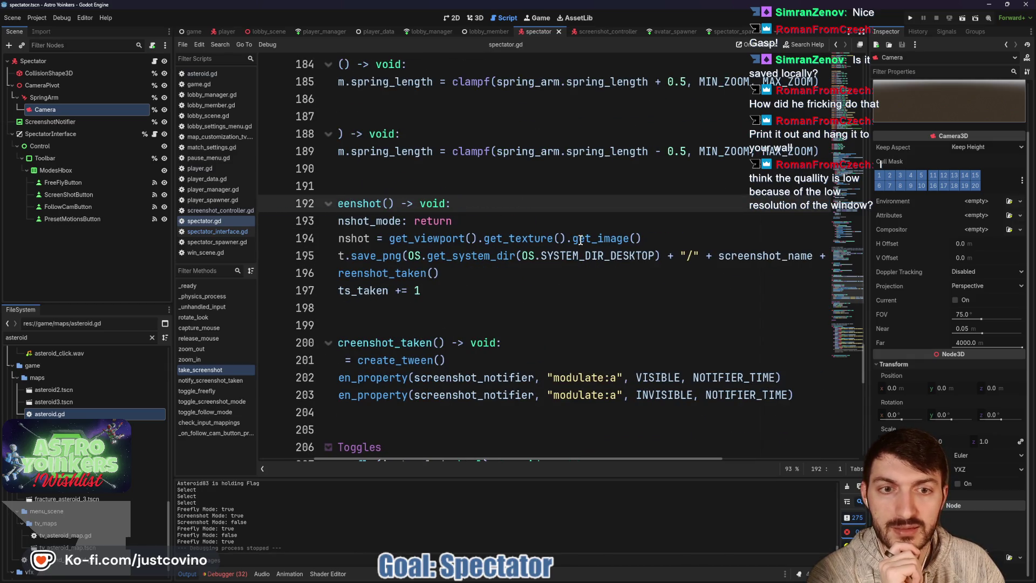
{"action": "mouse_move", "coordinate": [587, 241]}
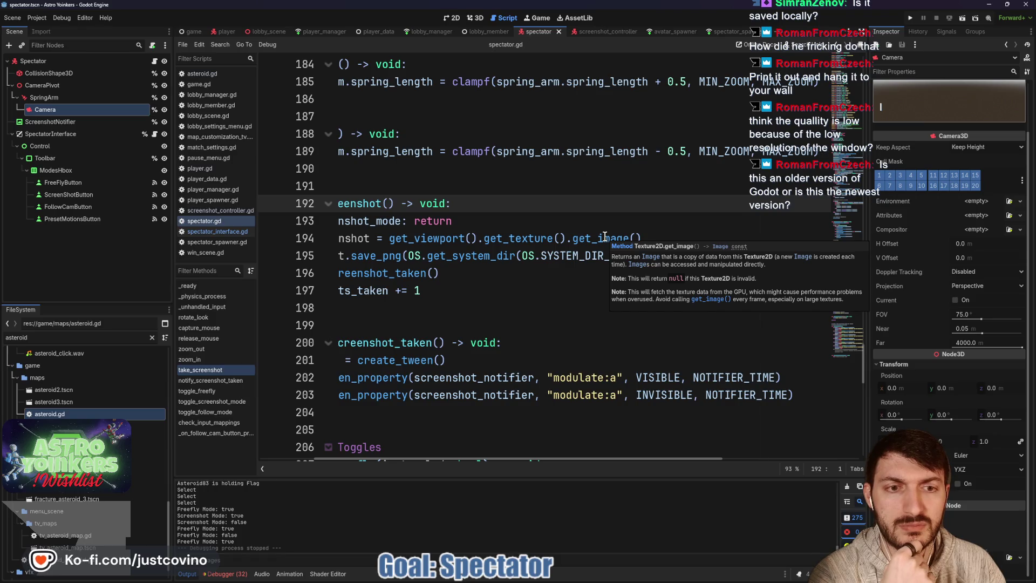
{"action": "left_click", "coordinate": [605, 236]}
{"action": "left_click", "coordinate": [646, 237]}
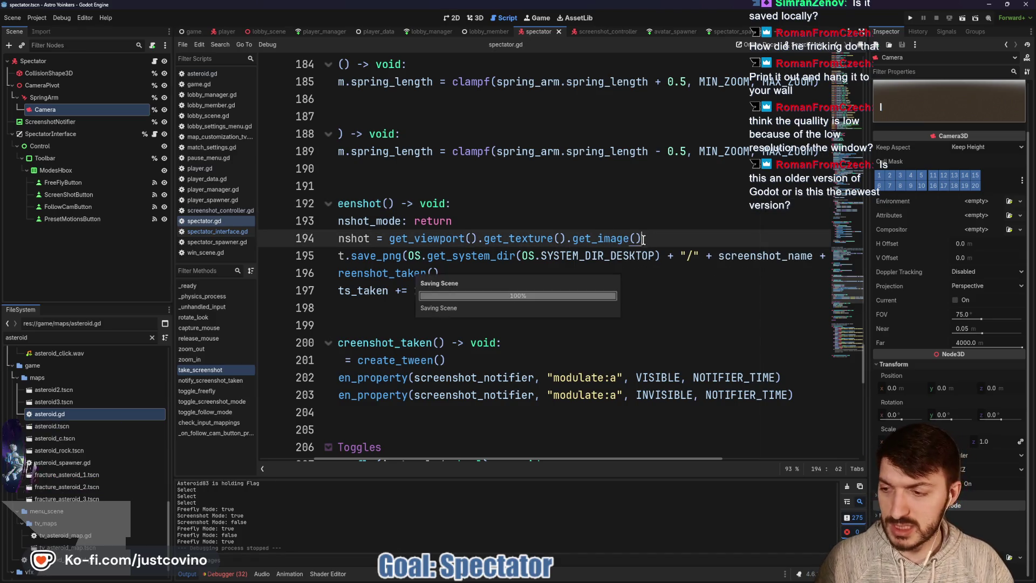
{"action": "left_click", "coordinate": [581, 579]}
Search docs.godot for get_image() and open the Capture section of the Using Viewports page
{"action": "left_click", "coordinate": [544, 50]}
{"action": "type", "text": "docs.godot"}
{"action": "key", "text": "Return"}
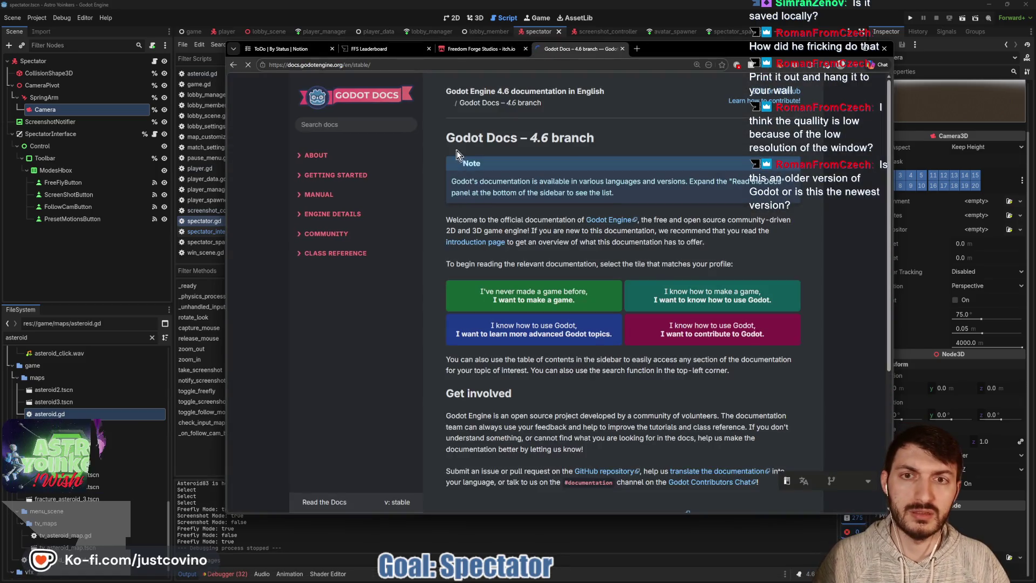
{"action": "left_click", "coordinate": [341, 122]}
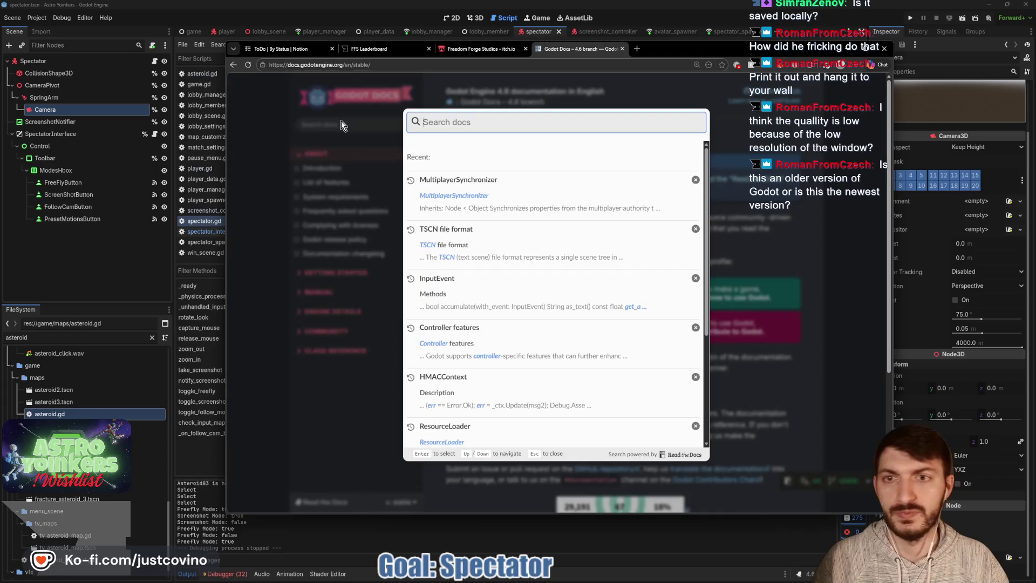
{"action": "type", "text": "get_image()"}
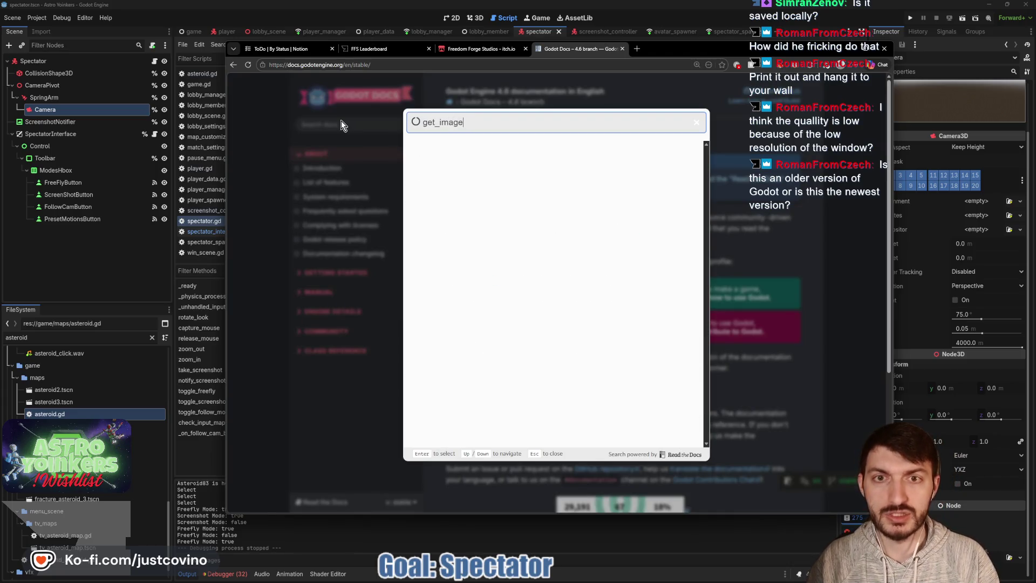
{"action": "left_click", "coordinate": [505, 170]}
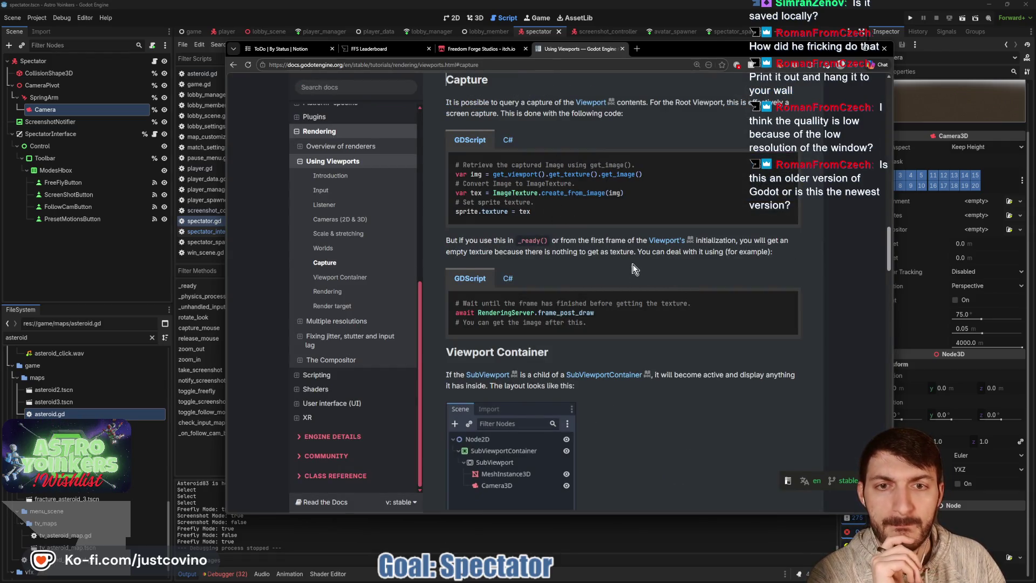
Read through the Using Viewports page around the viewport capture explanation
{"action": "scroll", "coordinate": [561, 232], "scroll_direction": "up", "scroll_amount": 1}
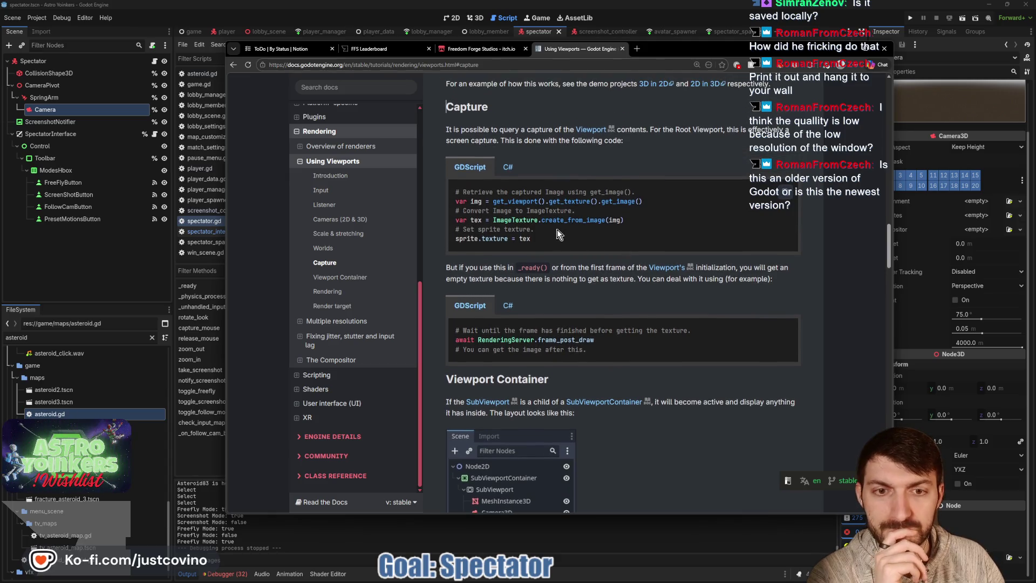
{"action": "scroll", "coordinate": [545, 276], "scroll_direction": "down", "scroll_amount": 5}
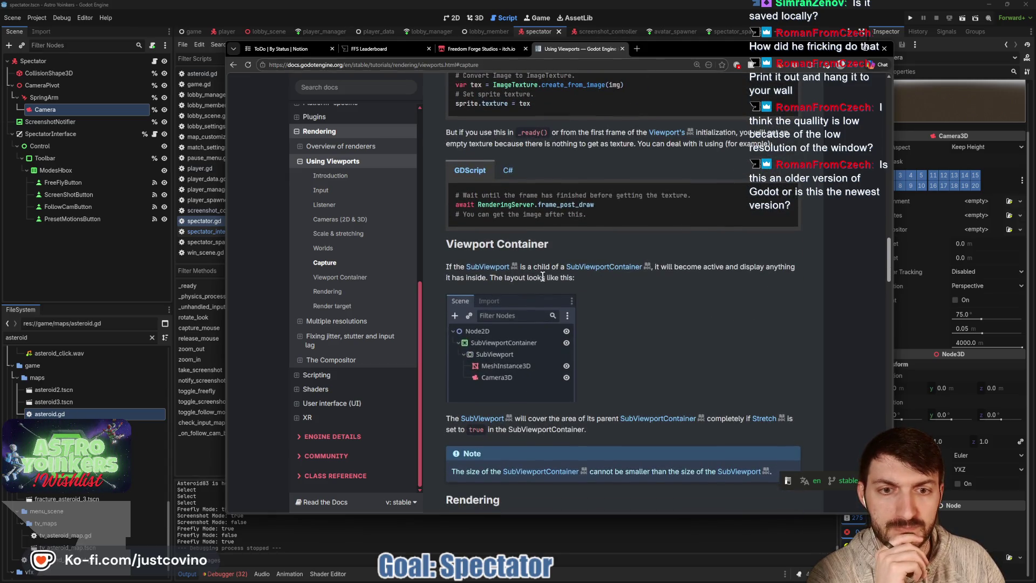
{"action": "scroll", "coordinate": [609, 246], "scroll_direction": "down", "scroll_amount": 12}
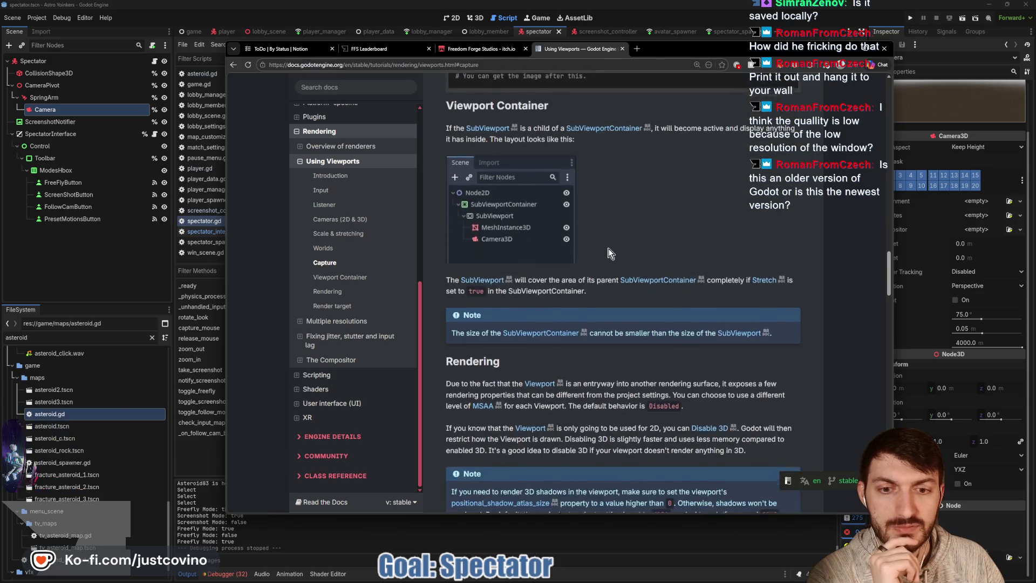
{"action": "scroll", "coordinate": [607, 243], "scroll_direction": "up", "scroll_amount": 3}
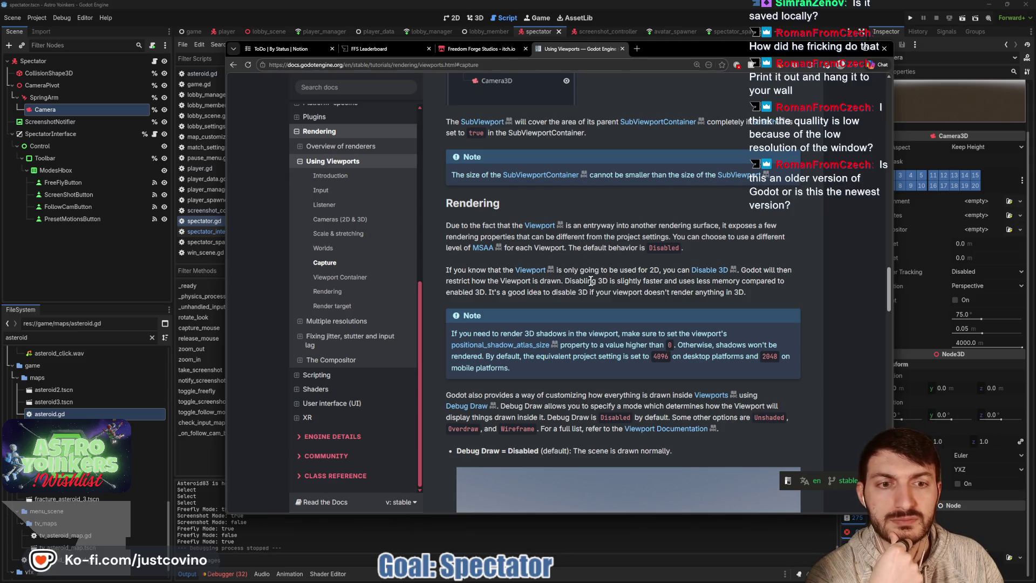
{"action": "scroll", "coordinate": [640, 280], "scroll_direction": "down", "scroll_amount": 1}
{"action": "scroll", "coordinate": [709, 254], "scroll_direction": "down", "scroll_amount": 2}
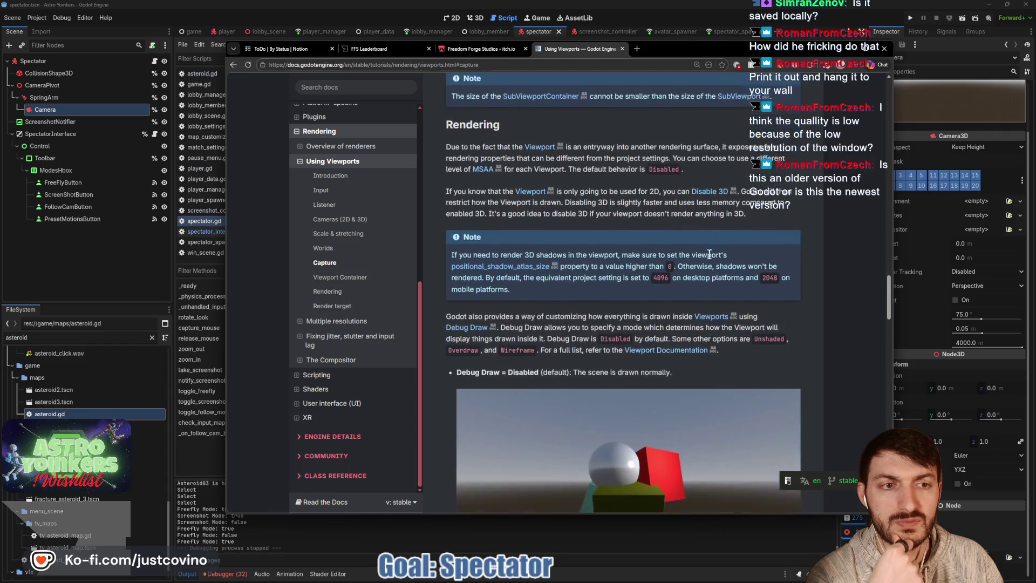
{"action": "scroll", "coordinate": [713, 239], "scroll_direction": "down", "scroll_amount": 3}
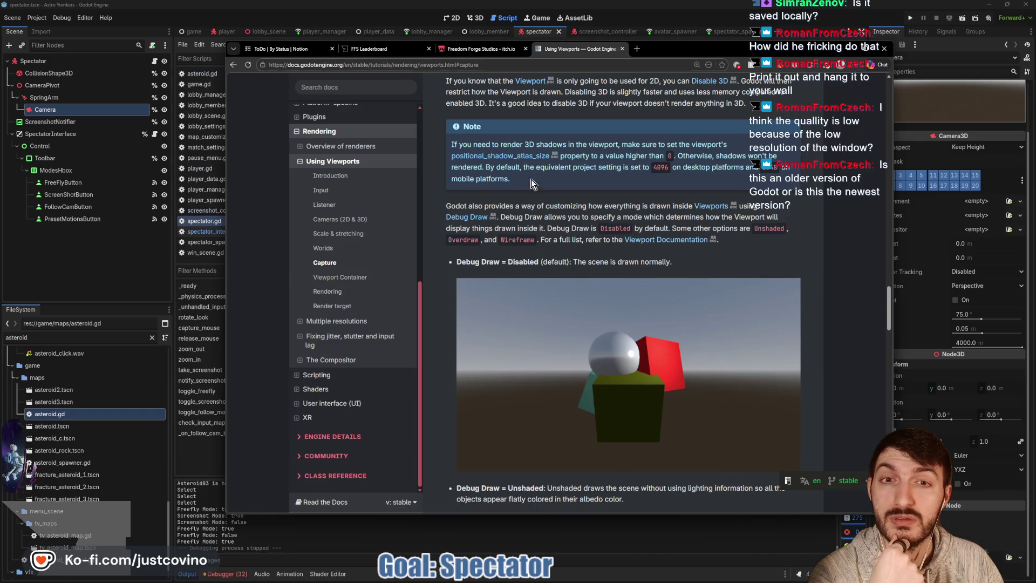
{"action": "scroll", "coordinate": [608, 194], "scroll_direction": "up", "scroll_amount": 1}
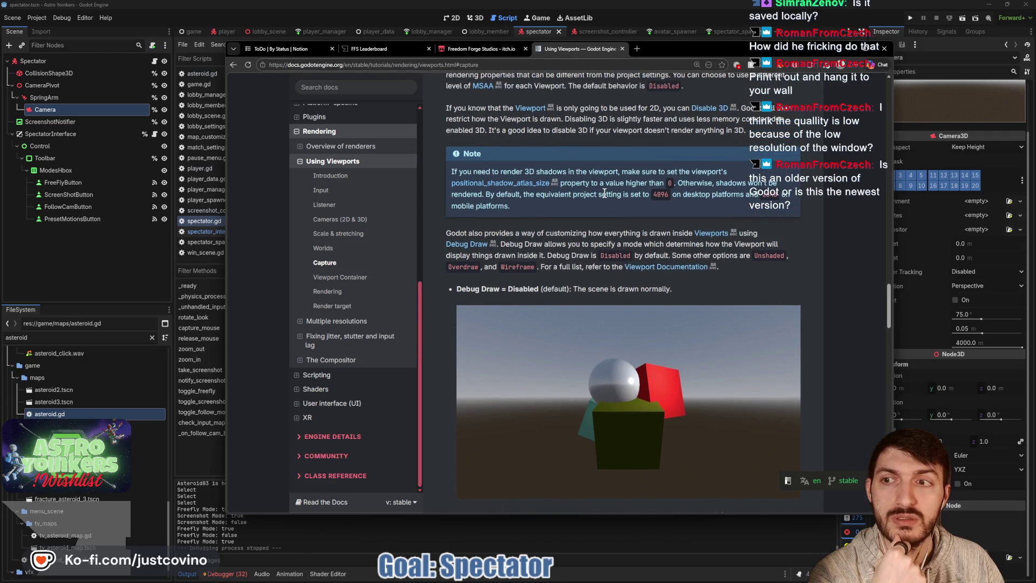
{"action": "scroll", "coordinate": [605, 193], "scroll_direction": "up", "scroll_amount": 2}
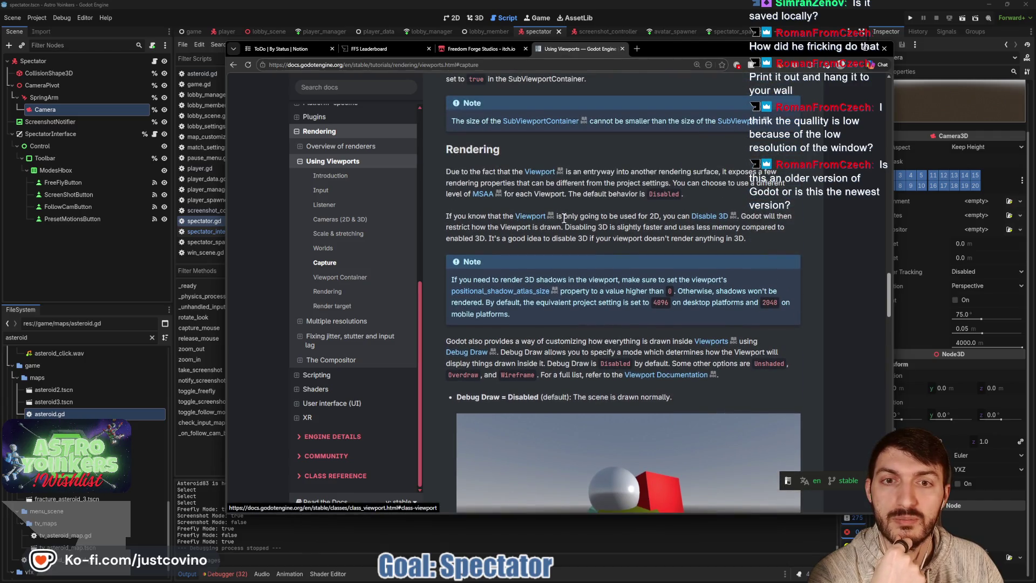
{"action": "scroll", "coordinate": [613, 198], "scroll_direction": "down", "scroll_amount": 2}
{"action": "scroll", "coordinate": [613, 203], "scroll_direction": "down", "scroll_amount": 5}
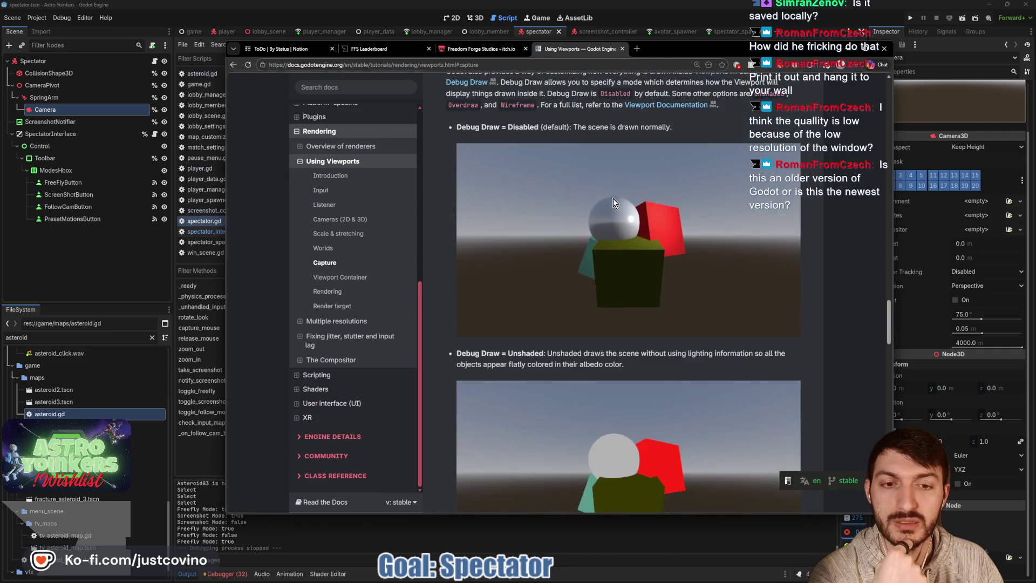
{"action": "scroll", "coordinate": [613, 203], "scroll_direction": "down", "scroll_amount": 1}
{"action": "scroll", "coordinate": [613, 198], "scroll_direction": "down", "scroll_amount": 10}
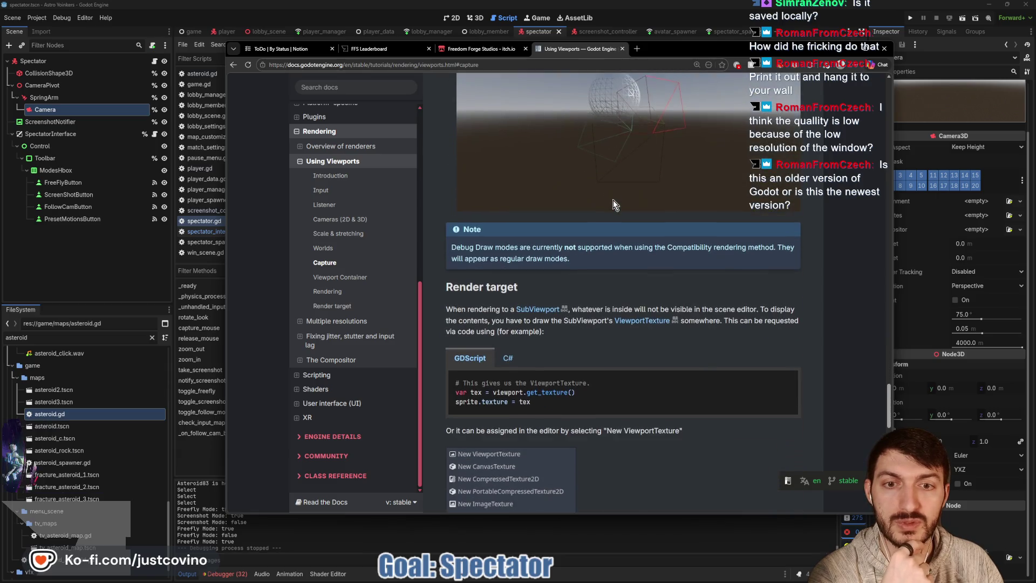
{"action": "scroll", "coordinate": [613, 199], "scroll_direction": "down", "scroll_amount": 2}
{"action": "scroll", "coordinate": [613, 200], "scroll_direction": "up", "scroll_amount": 20}
{"action": "scroll", "coordinate": [613, 200], "scroll_direction": "up", "scroll_amount": 12}
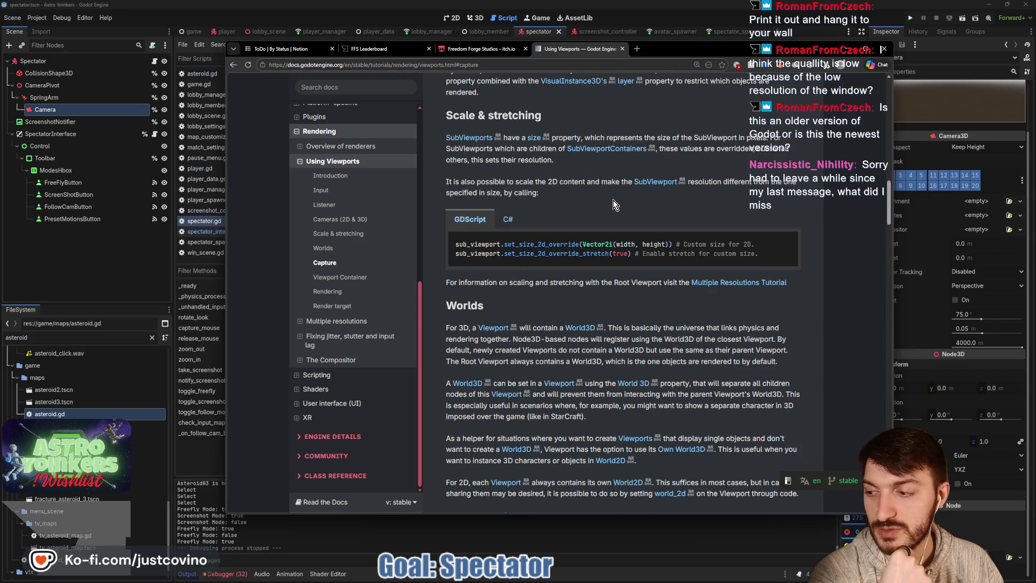
{"action": "scroll", "coordinate": [613, 199], "scroll_direction": "up", "scroll_amount": 5}
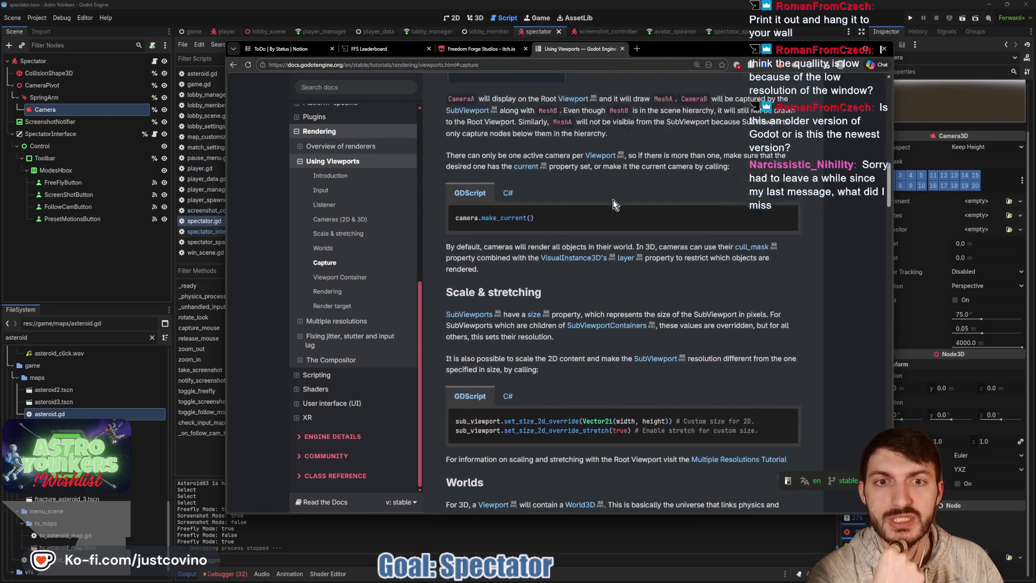
{"action": "scroll", "coordinate": [602, 215], "scroll_direction": "up", "scroll_amount": 10}
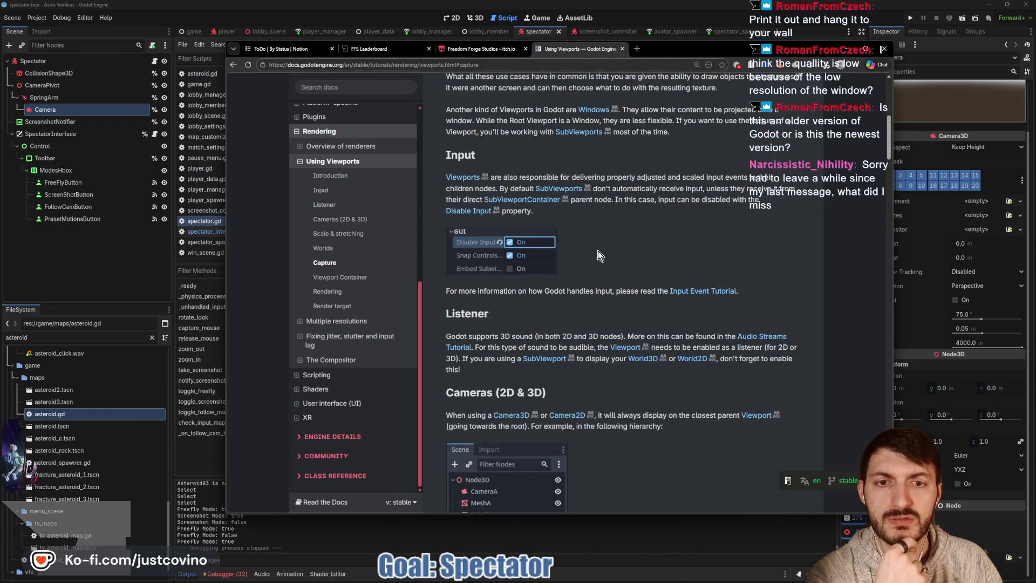
{"action": "scroll", "coordinate": [598, 254], "scroll_direction": "up", "scroll_amount": 5}
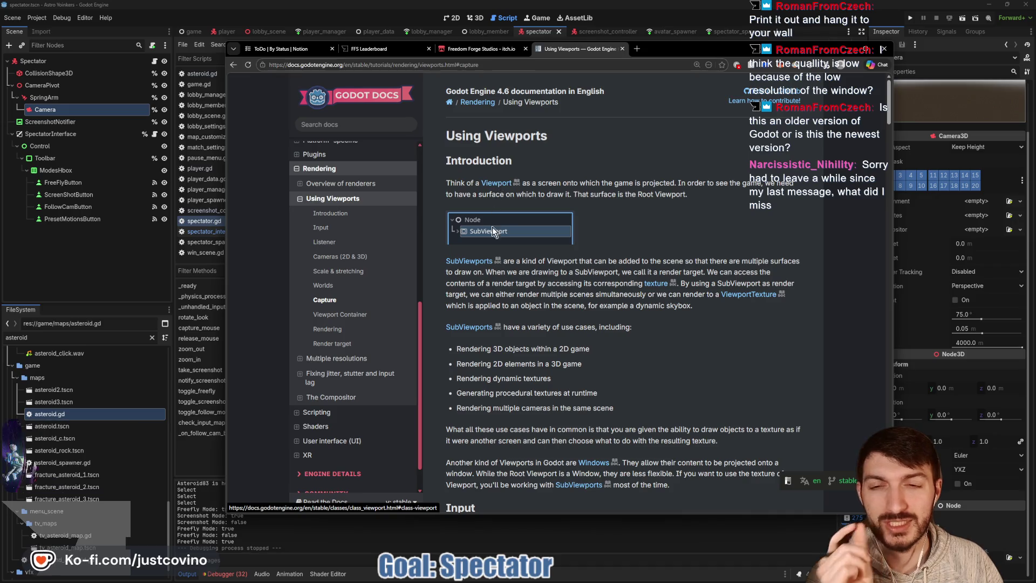
Jump to Scale & stretching and read down to the Rendering Note on 3D shadows and Debug Draw
{"action": "left_click", "coordinate": [370, 271]}
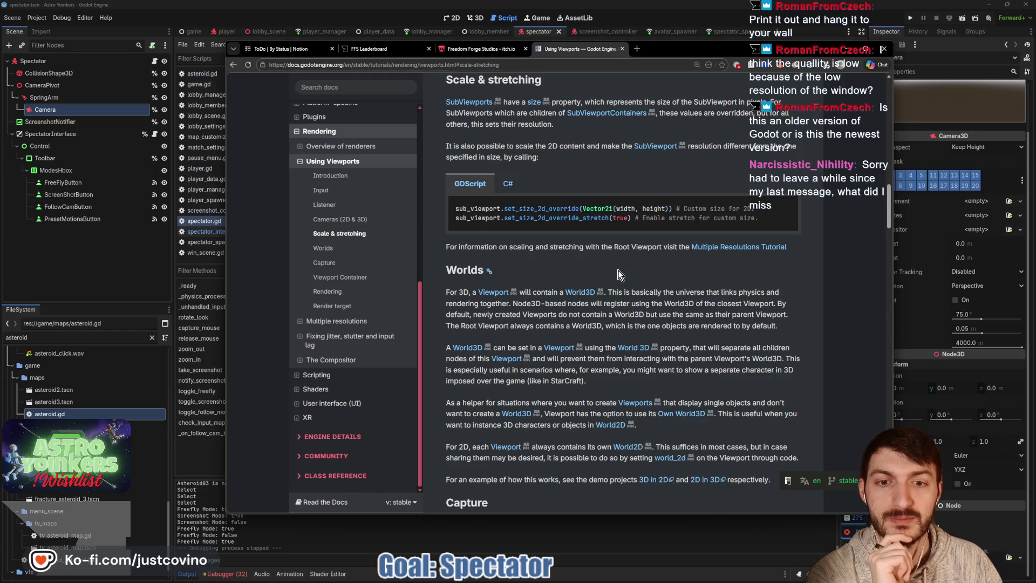
{"action": "scroll", "coordinate": [619, 275], "scroll_direction": "down", "scroll_amount": 3}
{"action": "scroll", "coordinate": [618, 269], "scroll_direction": "down", "scroll_amount": 2}
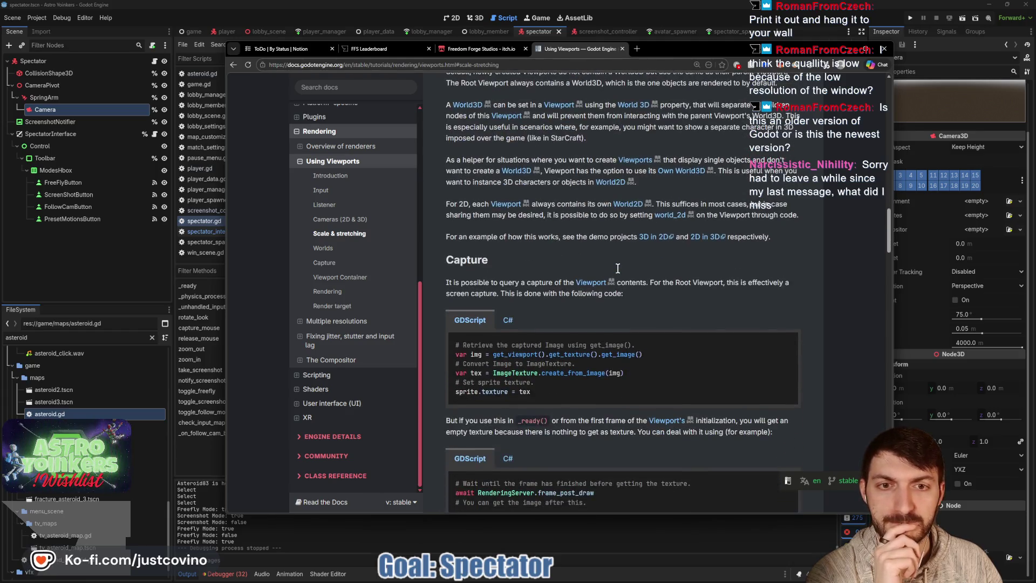
{"action": "scroll", "coordinate": [618, 271], "scroll_direction": "down", "scroll_amount": 4}
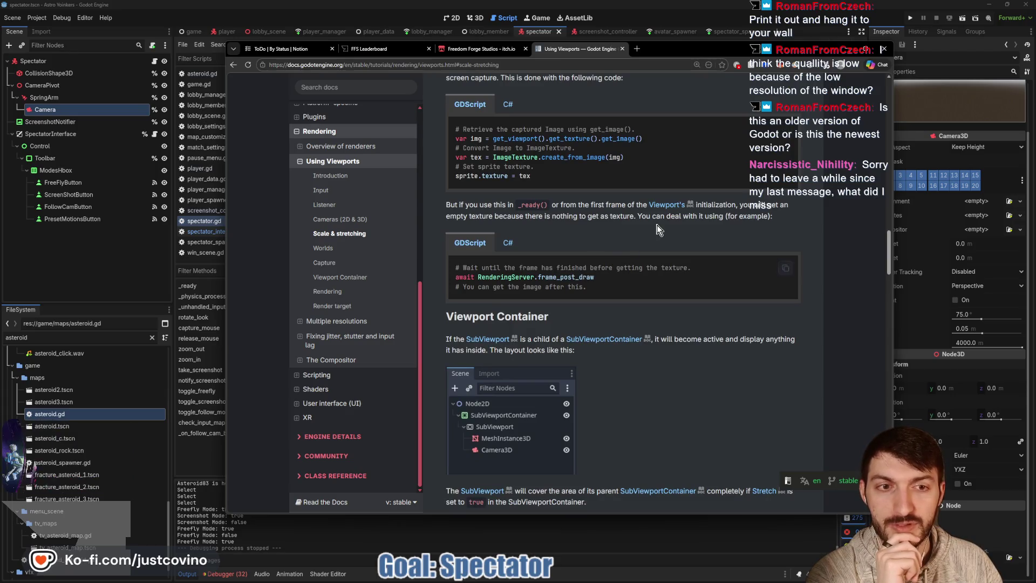
{"action": "scroll", "coordinate": [656, 225], "scroll_direction": "down", "scroll_amount": 2}
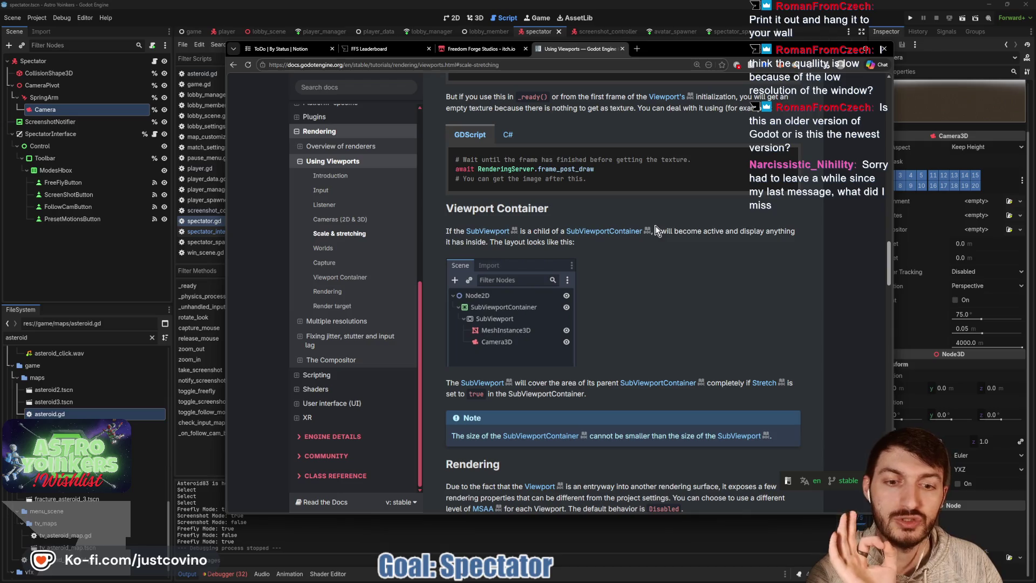
{"action": "scroll", "coordinate": [656, 231], "scroll_direction": "down", "scroll_amount": 4}
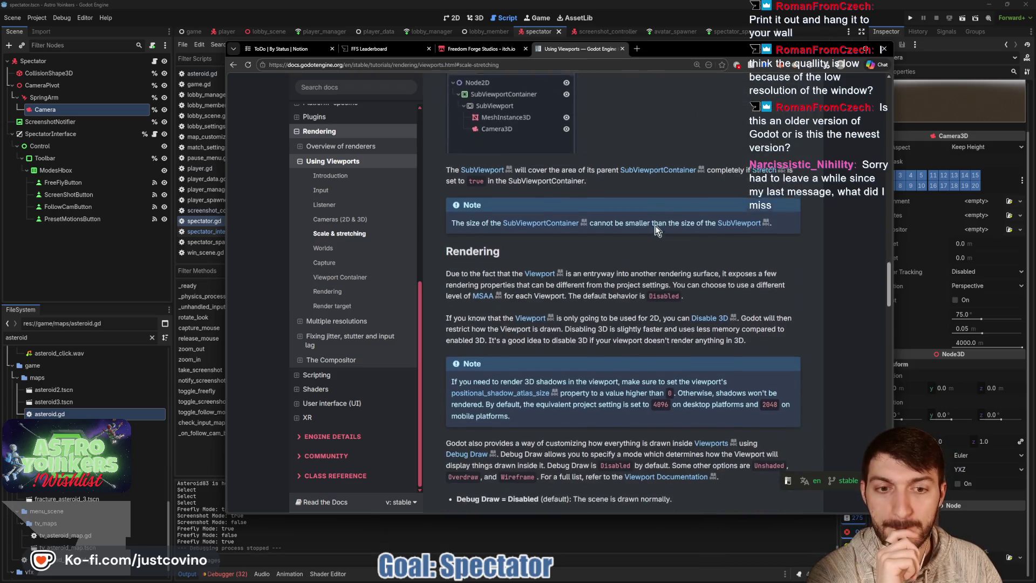
{"action": "scroll", "coordinate": [642, 232], "scroll_direction": "down", "scroll_amount": 2}
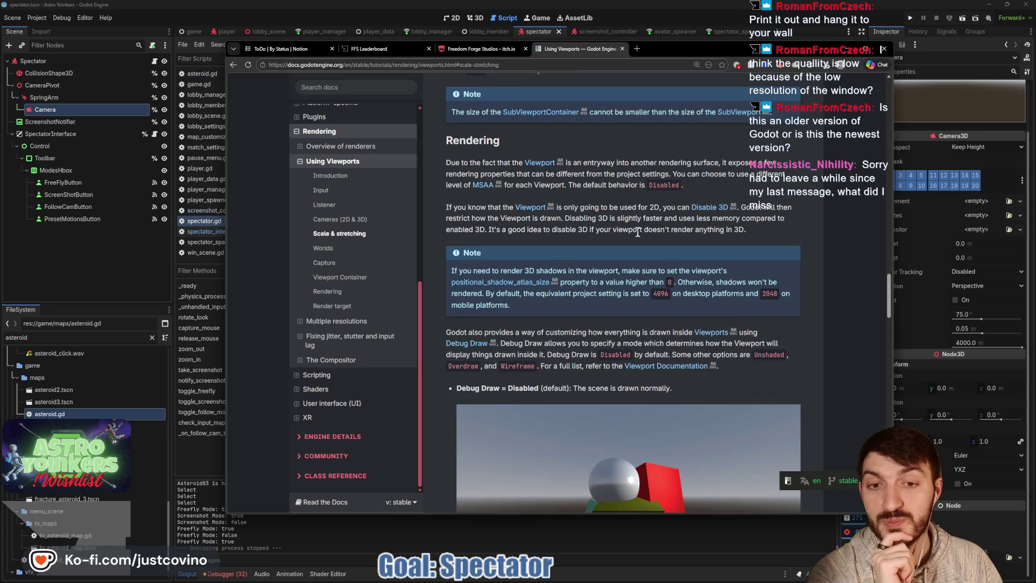
{"action": "scroll", "coordinate": [638, 234], "scroll_direction": "down", "scroll_amount": 1}
{"action": "scroll", "coordinate": [638, 236], "scroll_direction": "up", "scroll_amount": 4}
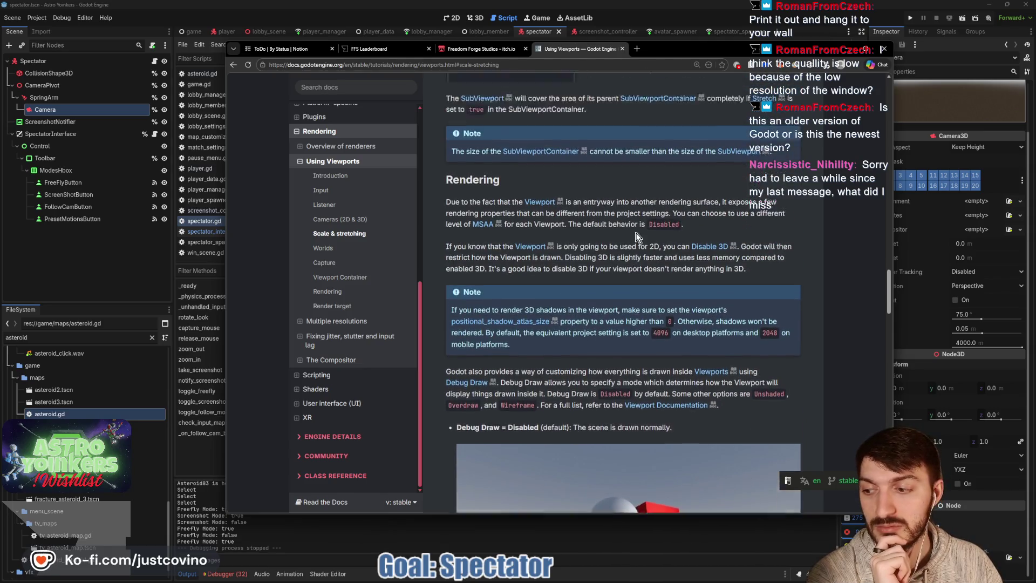
{"action": "left_click", "coordinate": [120, 293]}
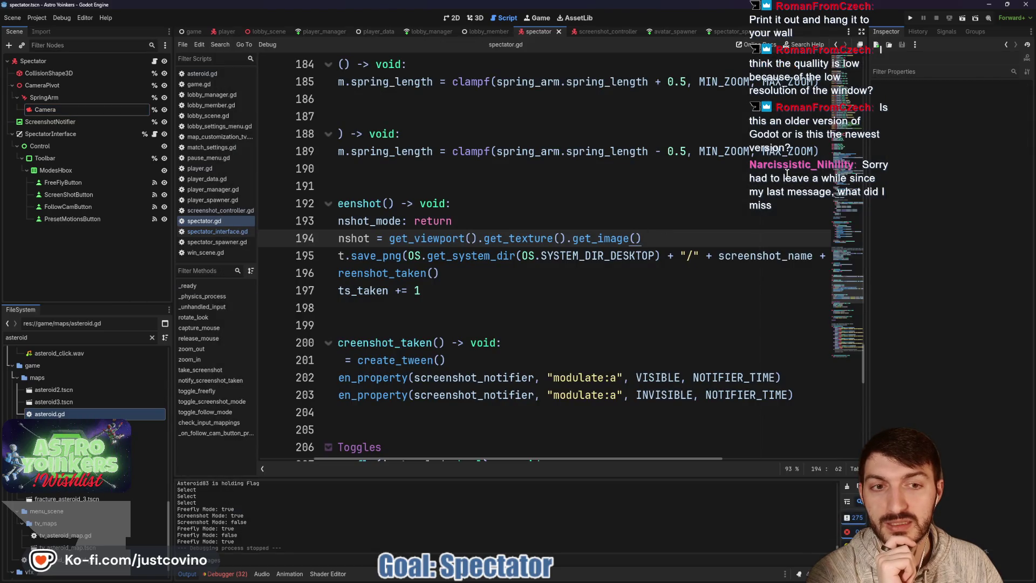
Run the project and arrange the two game windows side by side
{"action": "left_click", "coordinate": [912, 18]}
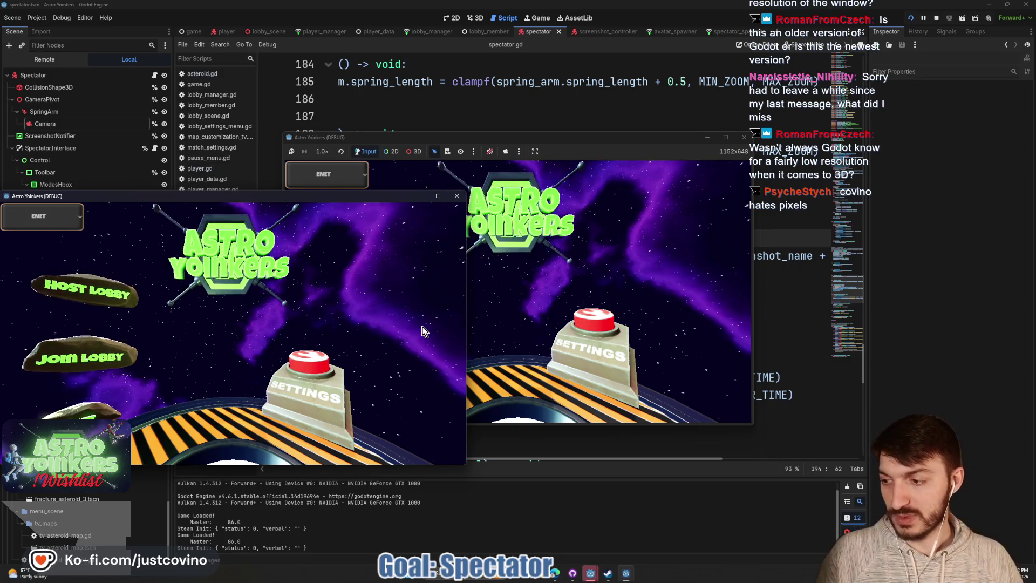
{"action": "mouse_move", "coordinate": [216, 196]}
{"action": "left_mouse_down"}
{"action": "mouse_move", "coordinate": [655, 176]}
{"action": "mouse_move", "coordinate": [739, 163]}
{"action": "left_mouse_up"}
{"action": "left_click", "coordinate": [626, 141]}
{"action": "left_click_drag", "start_coordinate": [626, 141], "coordinate": [437, 151]}
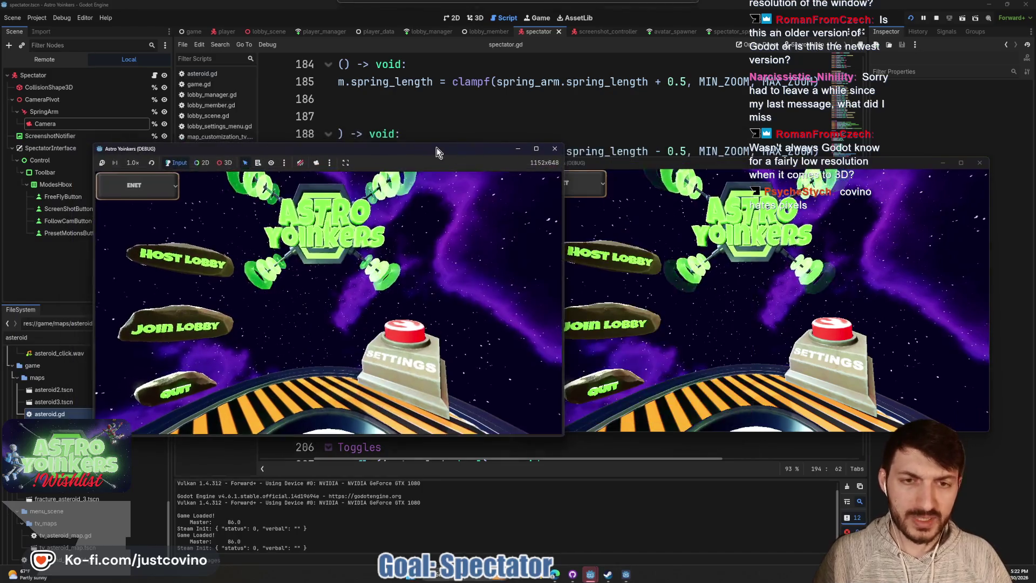
Host a private lobby in one game window and join it from the other
{"action": "left_click", "coordinate": [176, 269]}
{"action": "left_click", "coordinate": [336, 267]}
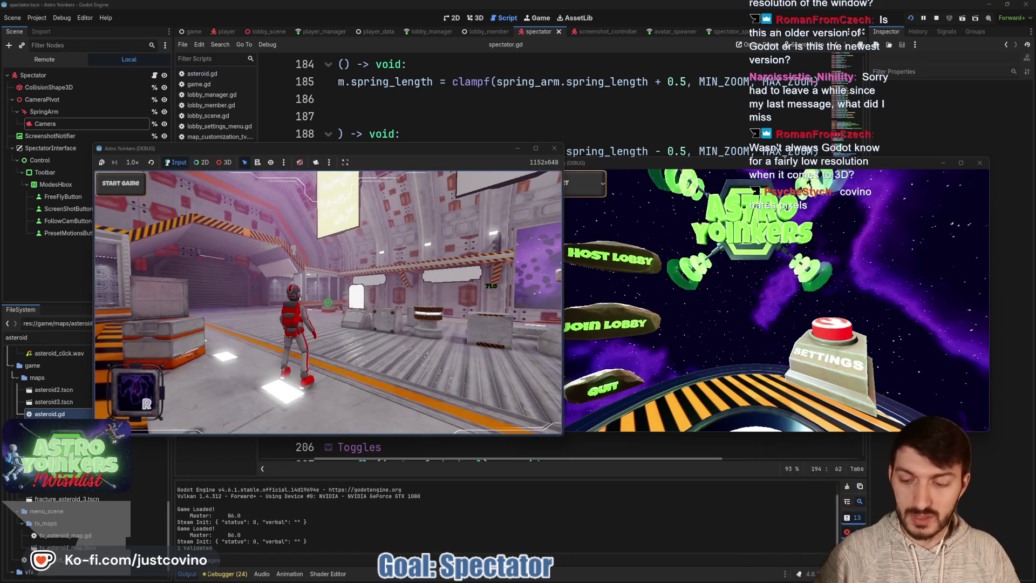
{"action": "left_click", "coordinate": [621, 312]}
{"action": "left_click", "coordinate": [758, 215]}
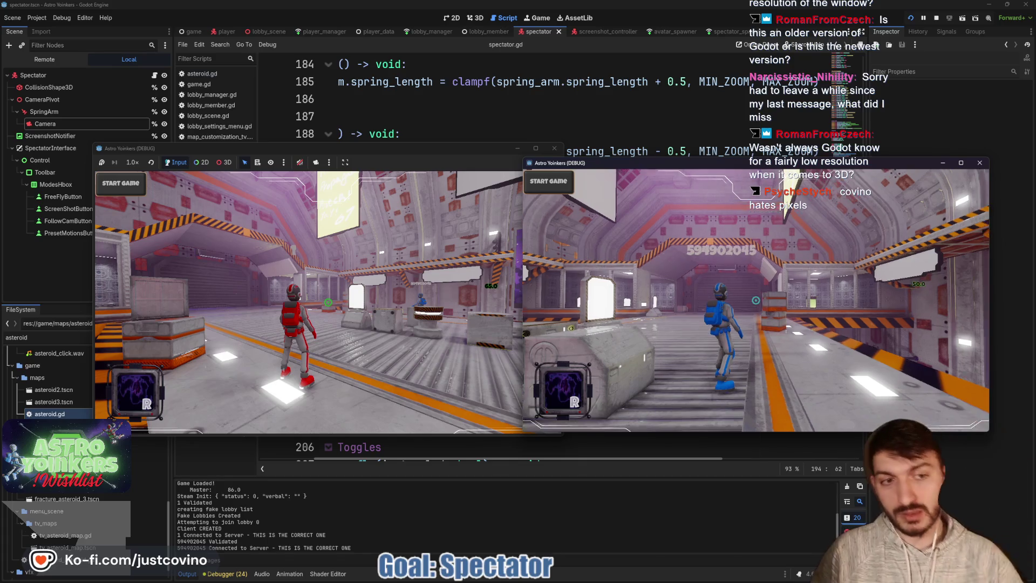
Walk the red player into the hangar, run 'sp' in the dev console, and show the spectator toolbar
{"action": "left_click", "coordinate": [381, 163]}
{"action": "key", "text": "w"}
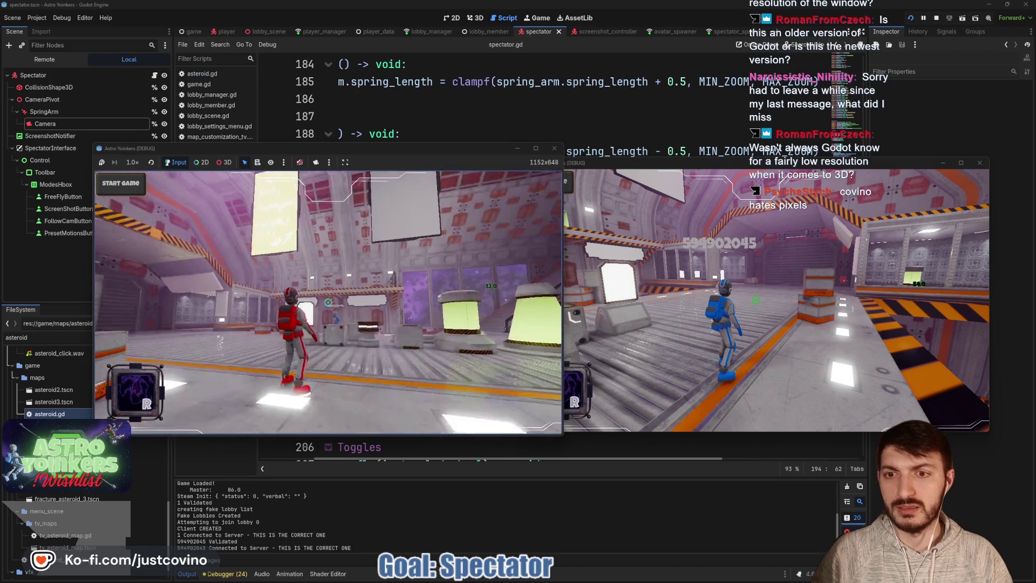
{"action": "key", "text": "w"}
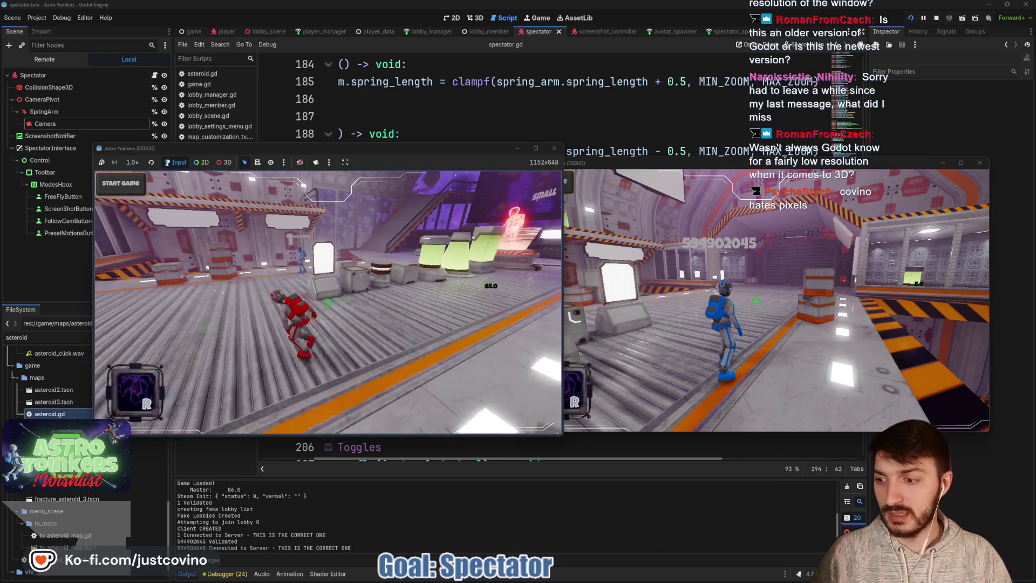
{"action": "key", "text": "grave"}
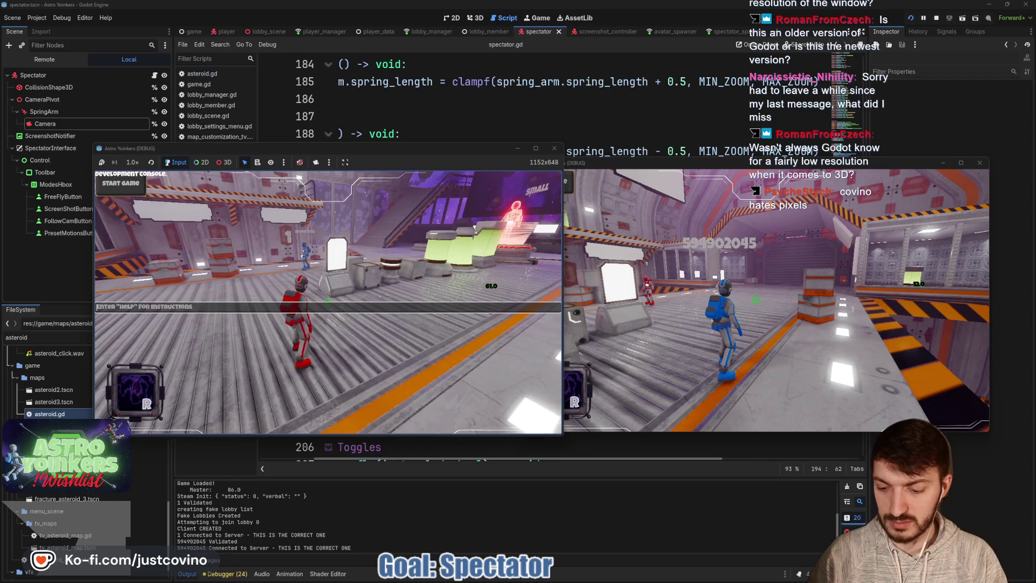
{"action": "type", "text": "sp"}
{"action": "key", "text": "Return"}
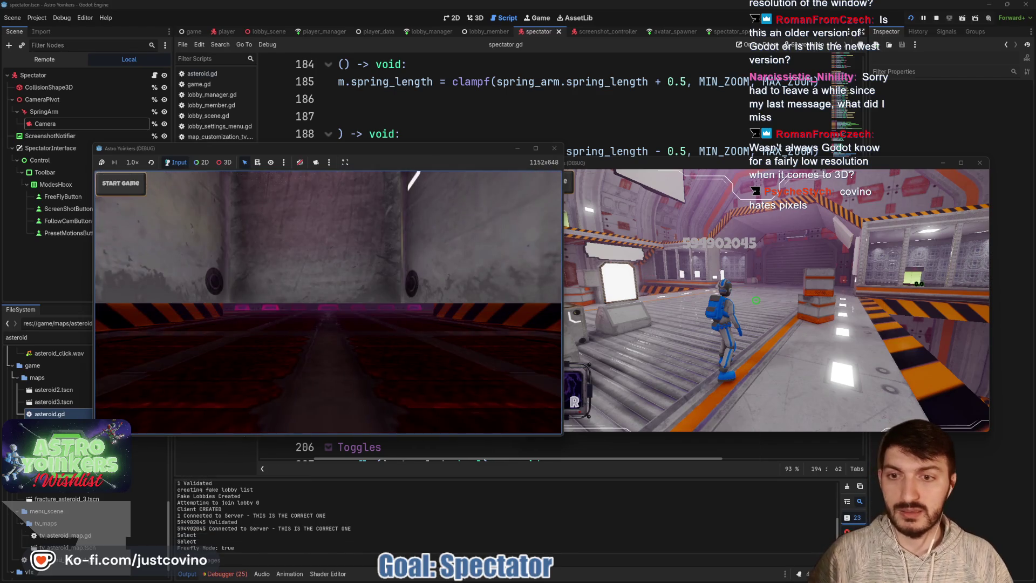
{"action": "key", "text": "w"}
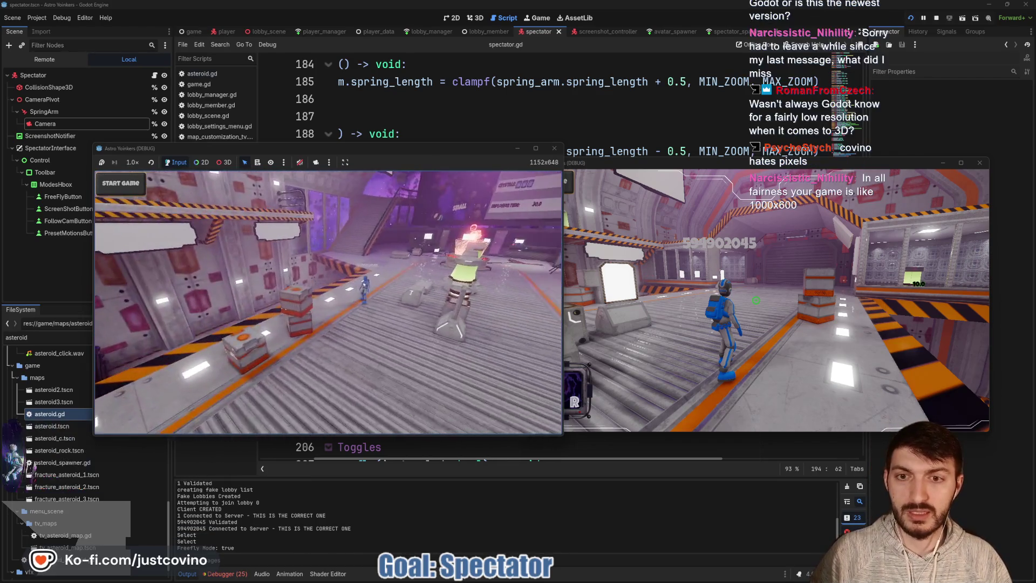
{"action": "key", "text": "Tab"}
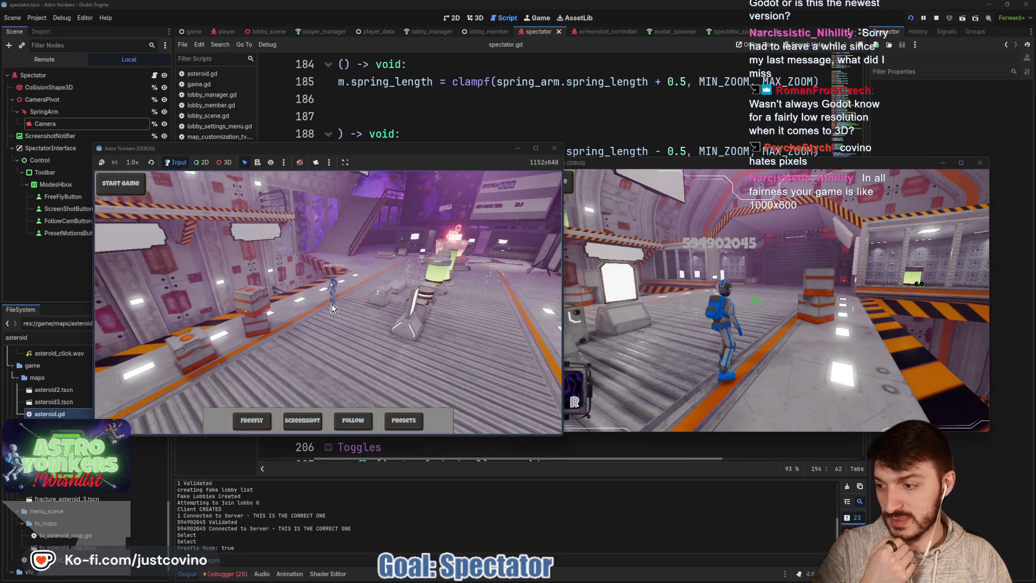
Capture a screenshot of the blue player in screenshot mode, exit it with Escape, and minimize Godot
{"action": "left_click", "coordinate": [311, 416]}
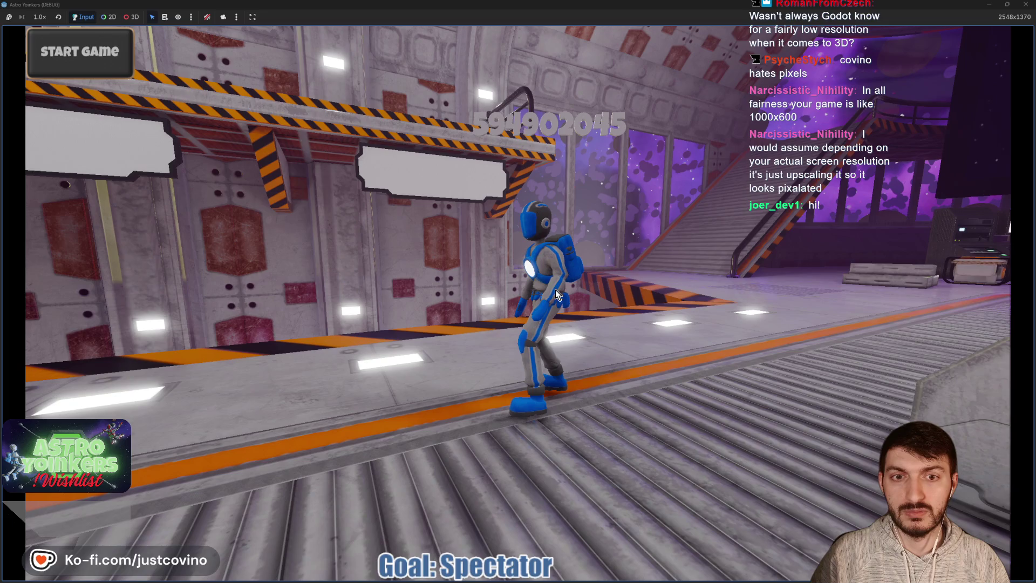
{"action": "left_click", "coordinate": [1007, 4]}
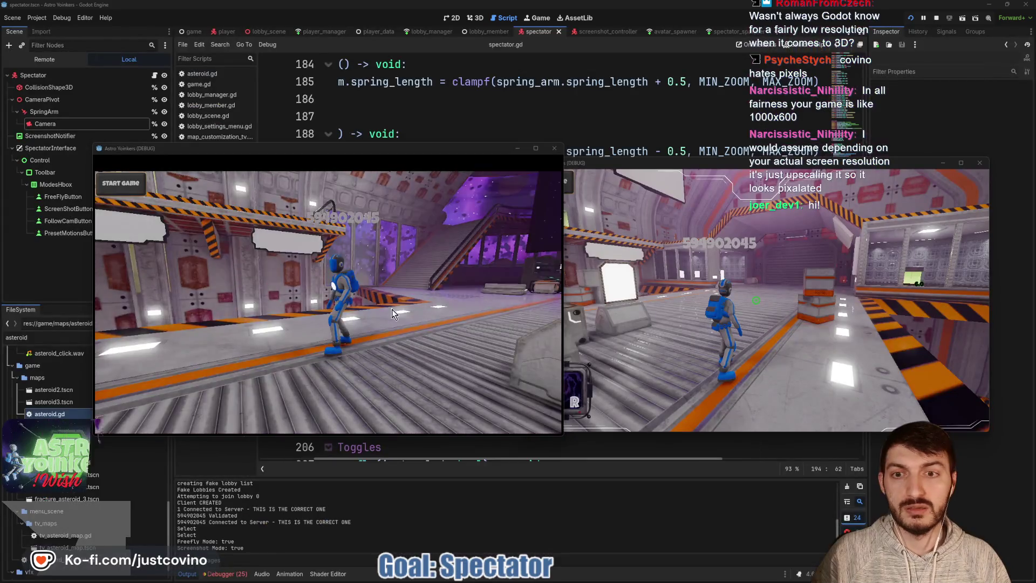
{"action": "key", "text": "Escape"}
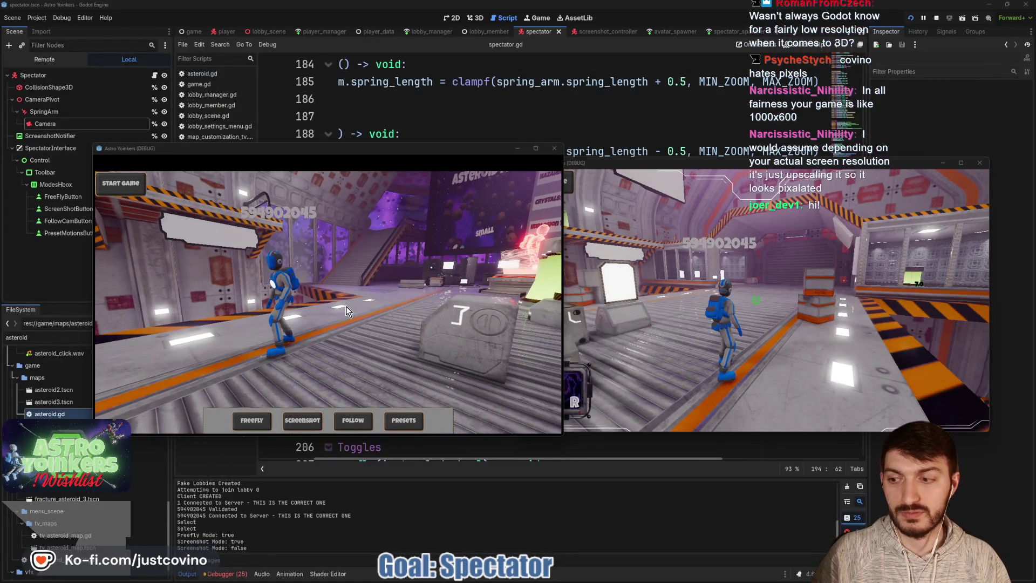
{"action": "key", "text": "s"}
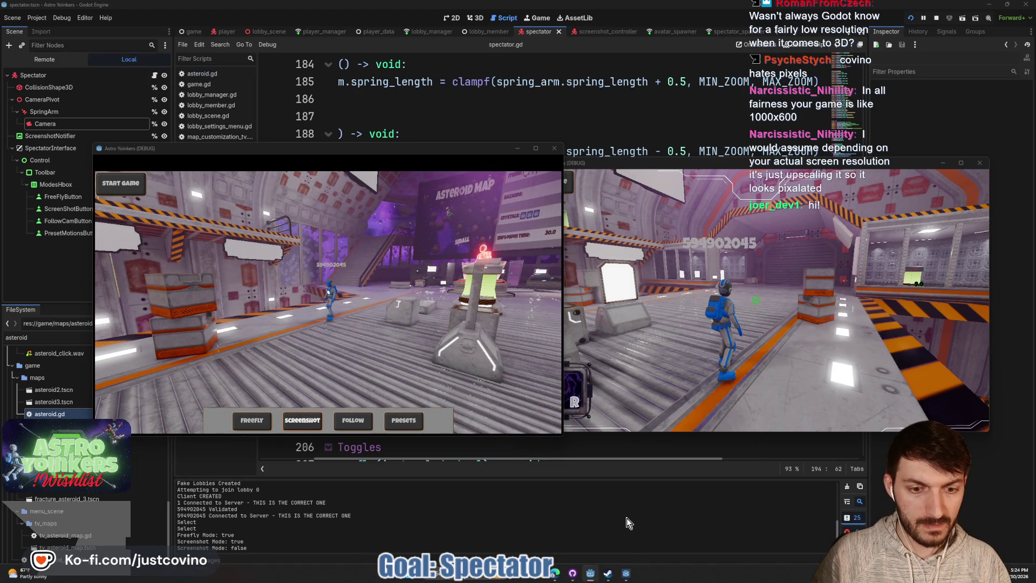
{"action": "left_click", "coordinate": [626, 573]}
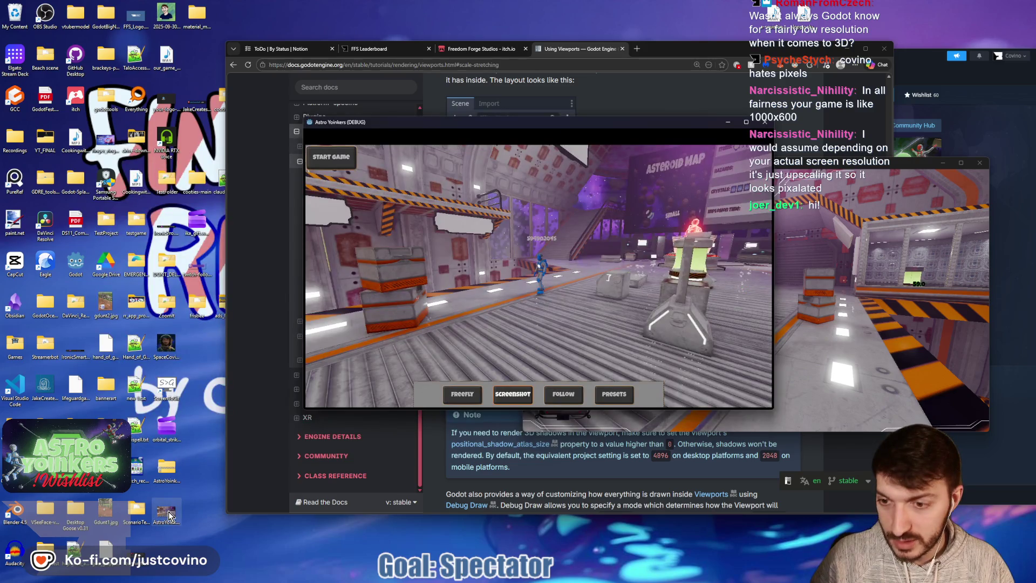
{"action": "double_click", "coordinate": [166, 513]}
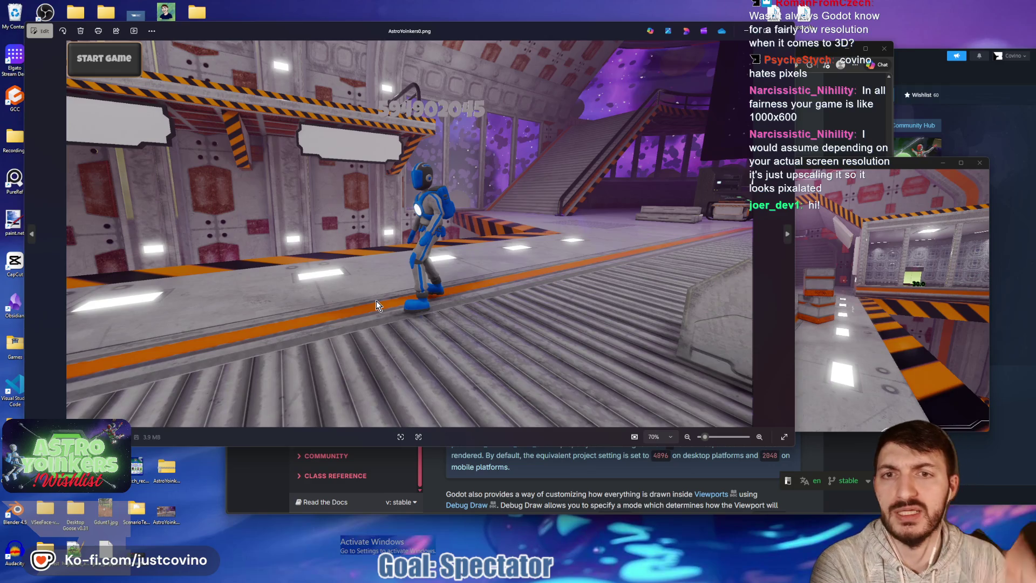
{"action": "scroll", "coordinate": [455, 244], "scroll_direction": "up", "scroll_amount": 5}
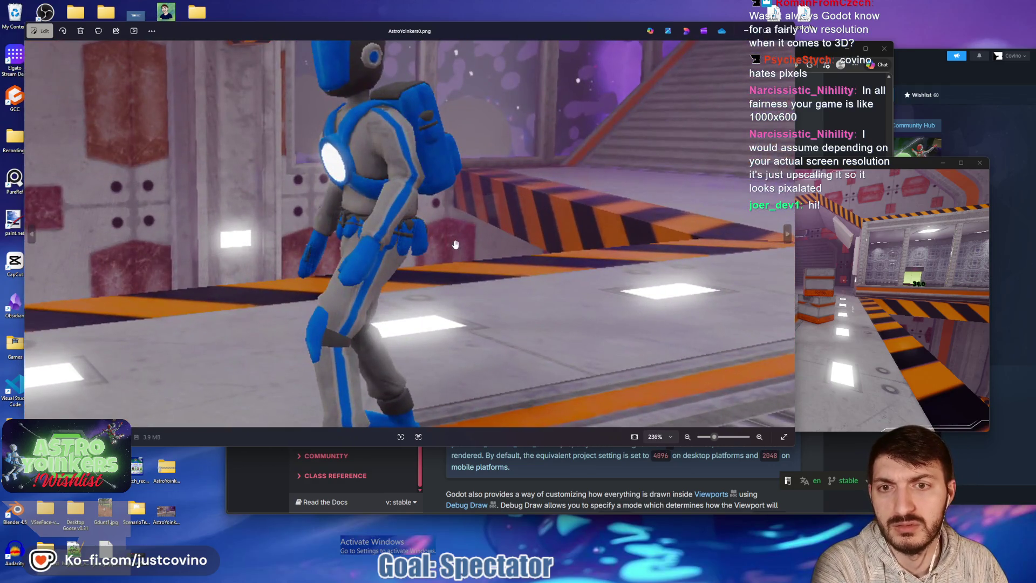
{"action": "scroll", "coordinate": [456, 245], "scroll_direction": "down", "scroll_amount": 3}
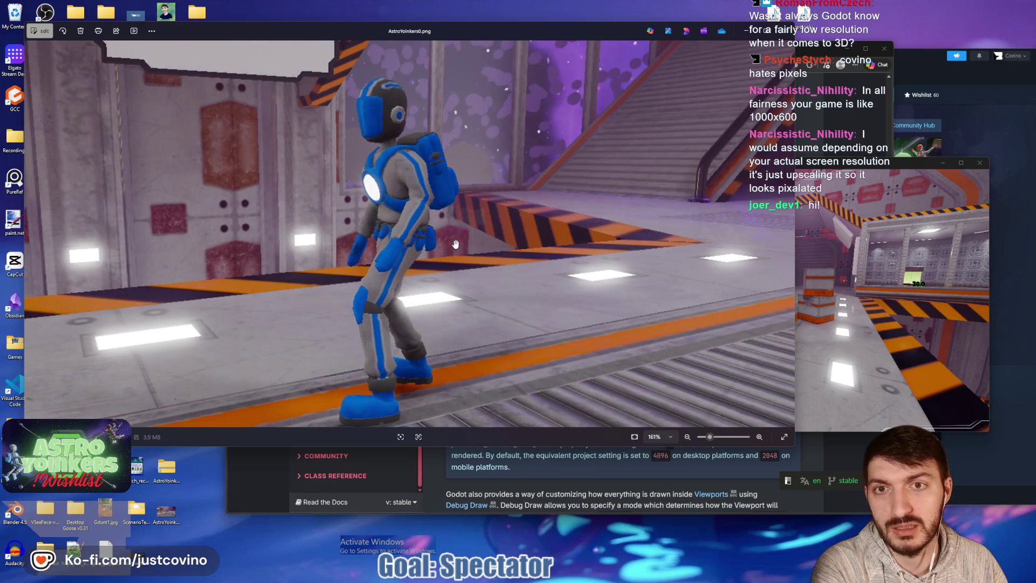
{"action": "scroll", "coordinate": [456, 244], "scroll_direction": "down", "scroll_amount": 3}
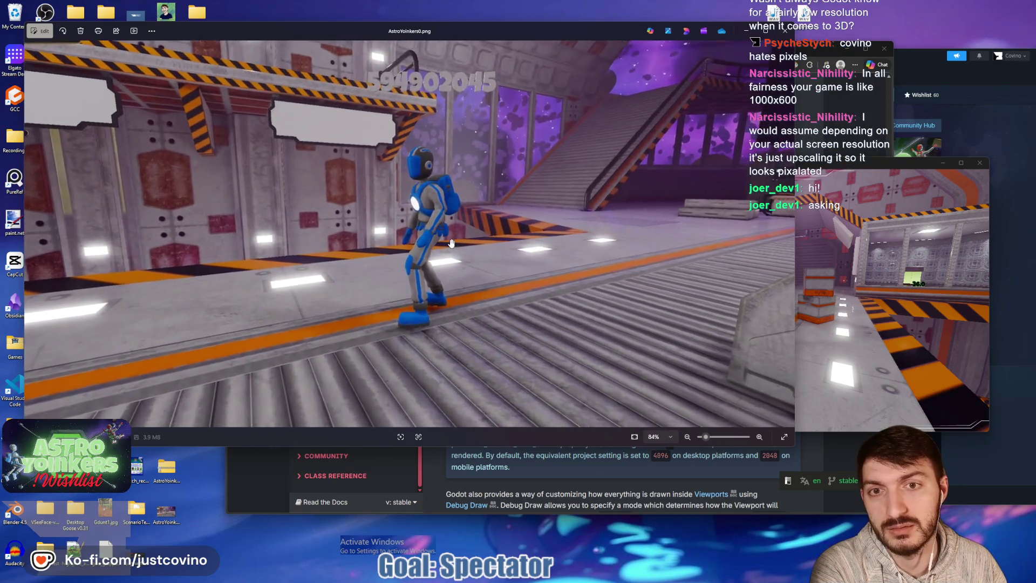
{"action": "scroll", "coordinate": [452, 243], "scroll_direction": "up", "scroll_amount": 2}
{"action": "double_click", "coordinate": [767, 36]}
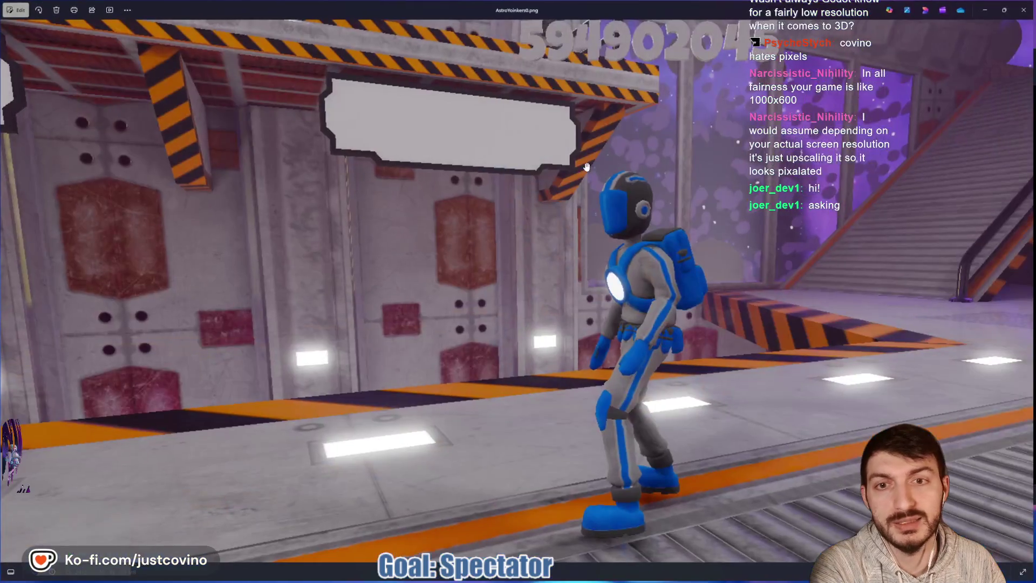
{"action": "scroll", "coordinate": [664, 248], "scroll_direction": "up", "scroll_amount": 3}
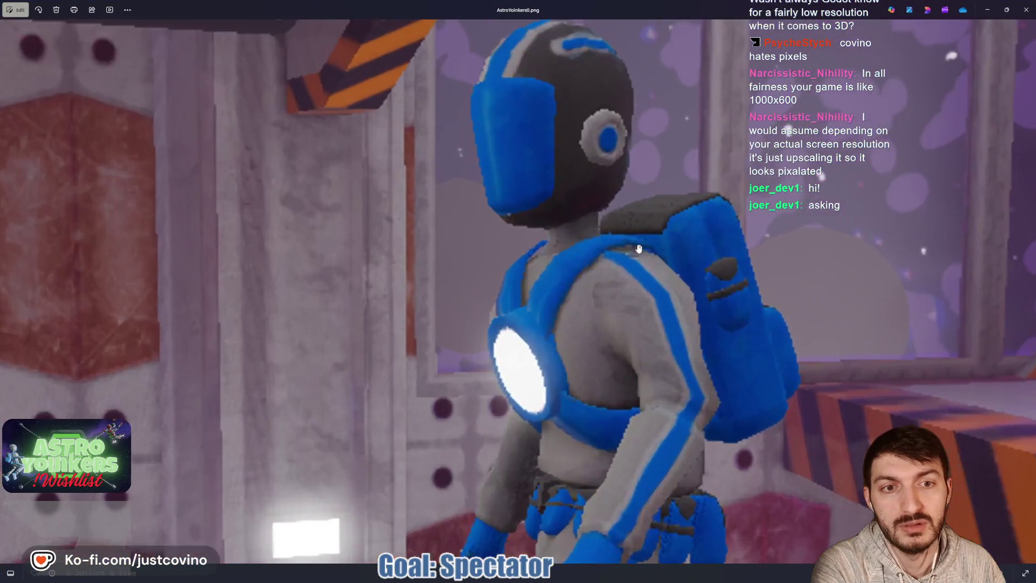
{"action": "scroll", "coordinate": [636, 247], "scroll_direction": "down", "scroll_amount": 1}
{"action": "scroll", "coordinate": [636, 246], "scroll_direction": "down", "scroll_amount": 1}
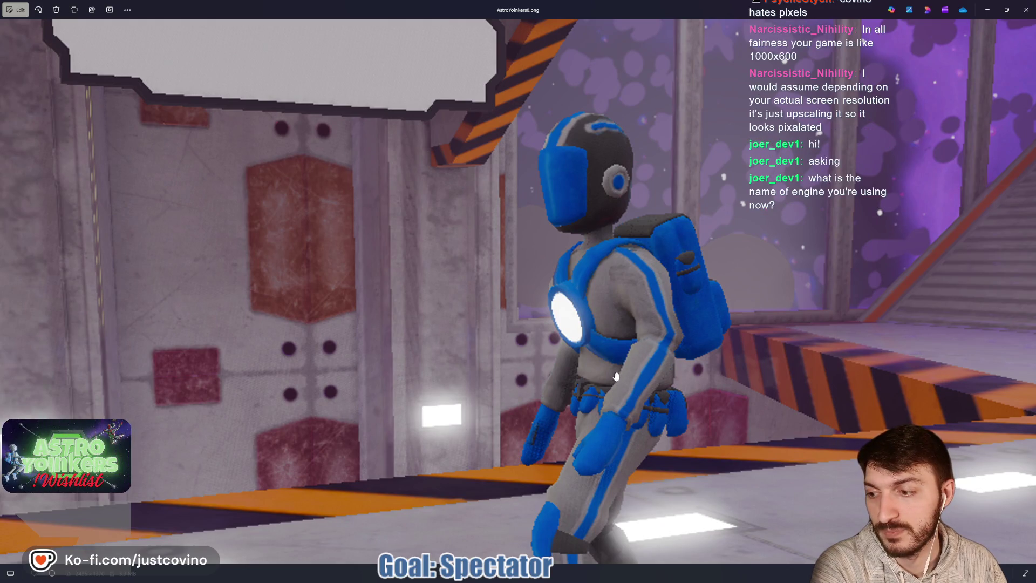
{"action": "scroll", "coordinate": [619, 341], "scroll_direction": "down", "scroll_amount": 5}
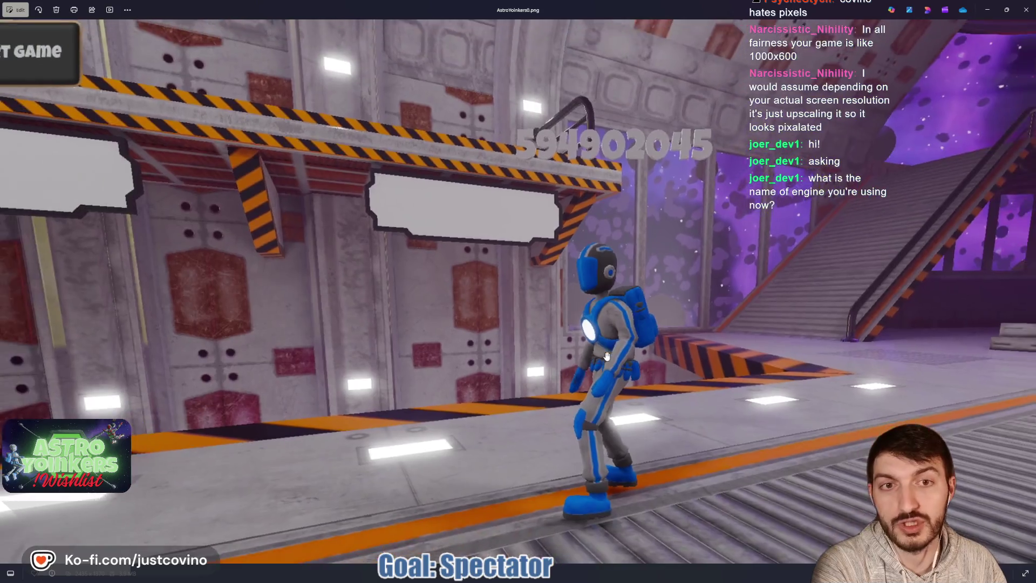
{"action": "scroll", "coordinate": [704, 276], "scroll_direction": "down", "scroll_amount": 2}
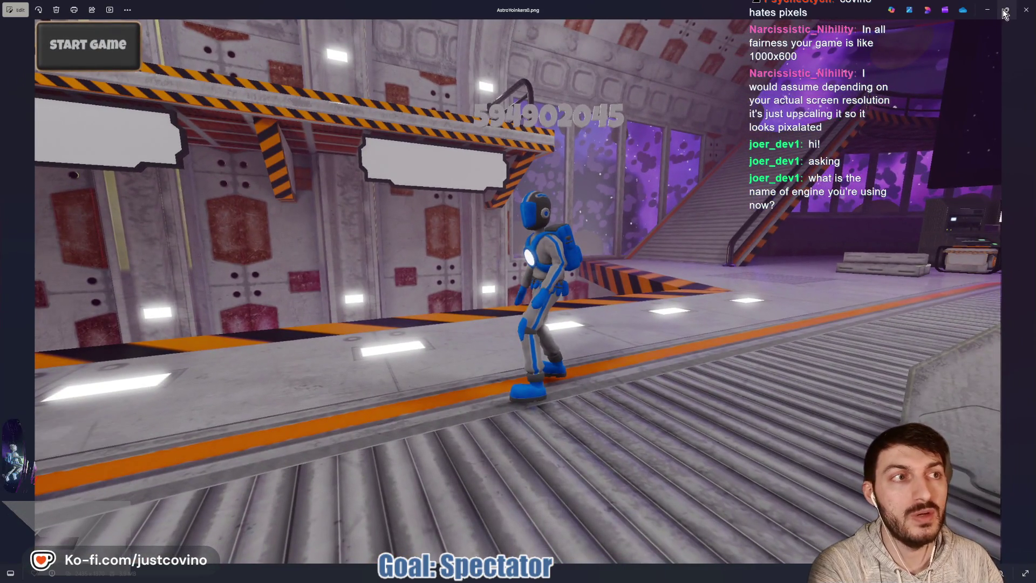
{"action": "key", "text": "super+Down"}
{"action": "key", "text": "super+Down"}
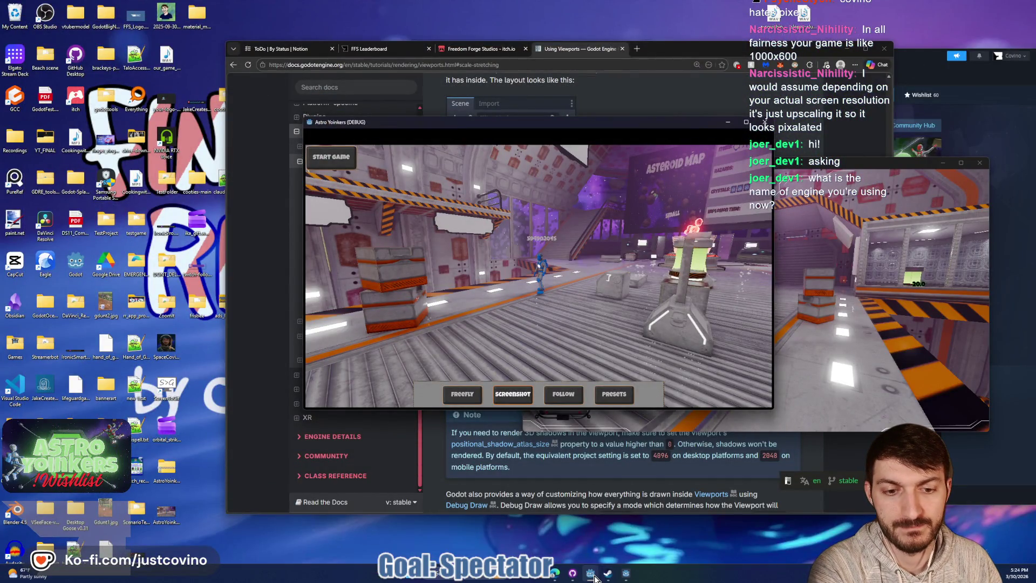
{"action": "mouse_move", "coordinate": [594, 576]}
{"action": "left_click", "coordinate": [575, 555]}
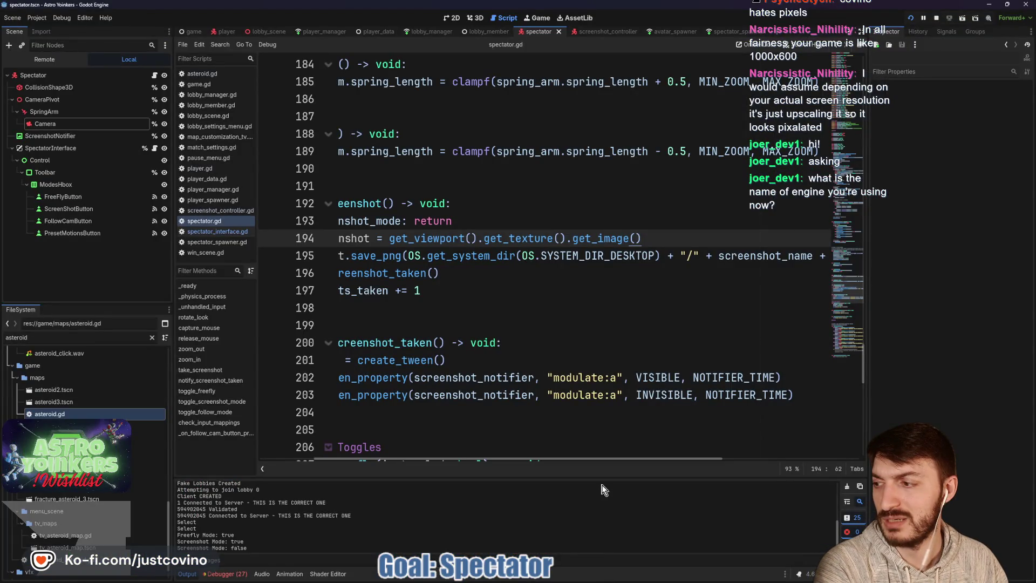
{"action": "left_click", "coordinate": [583, 208]}
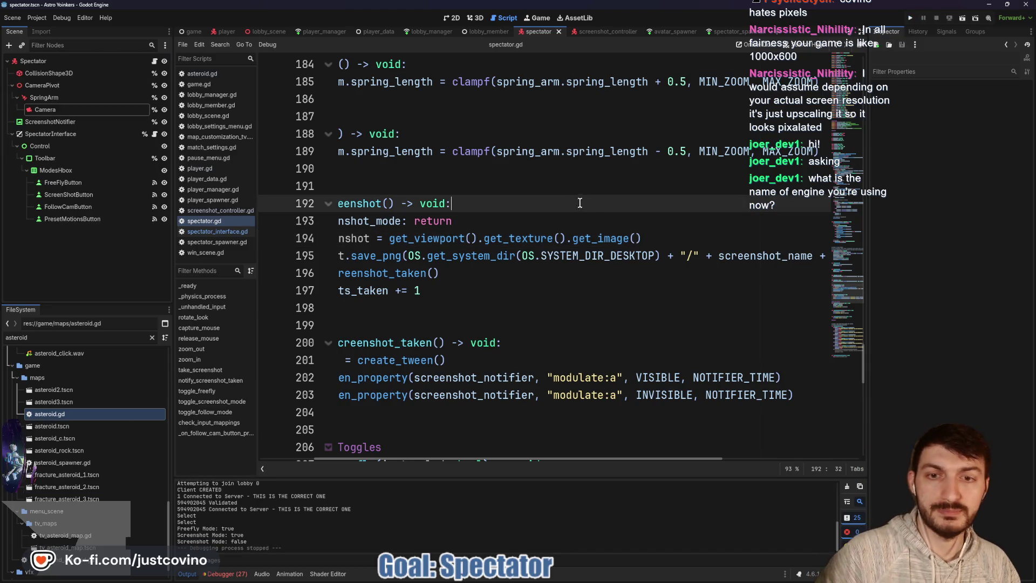
{"action": "left_click", "coordinate": [497, 190]}
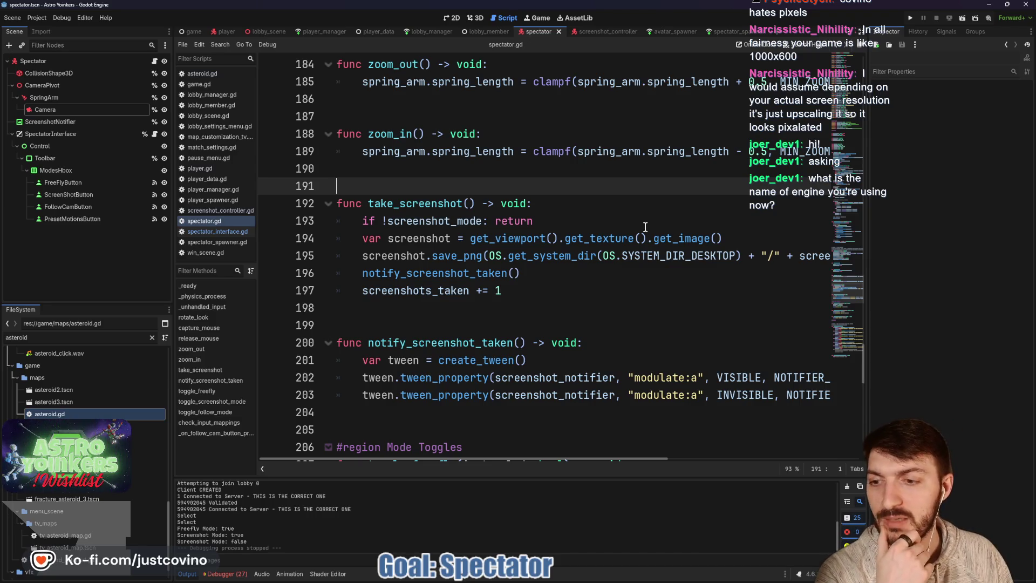
{"action": "scroll", "coordinate": [507, 304], "scroll_direction": "down", "scroll_amount": 5}
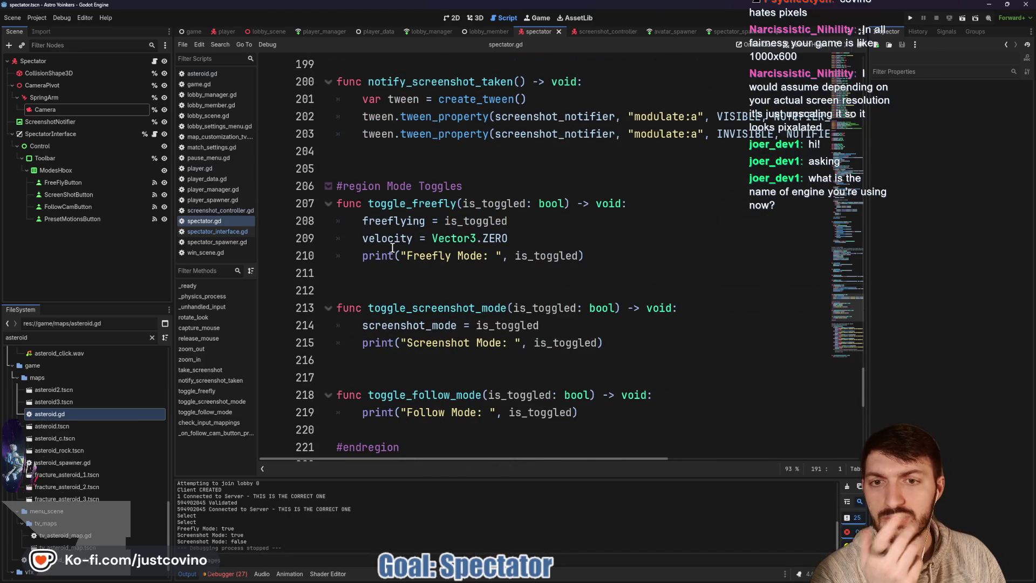
{"action": "double_click", "coordinate": [397, 222]}
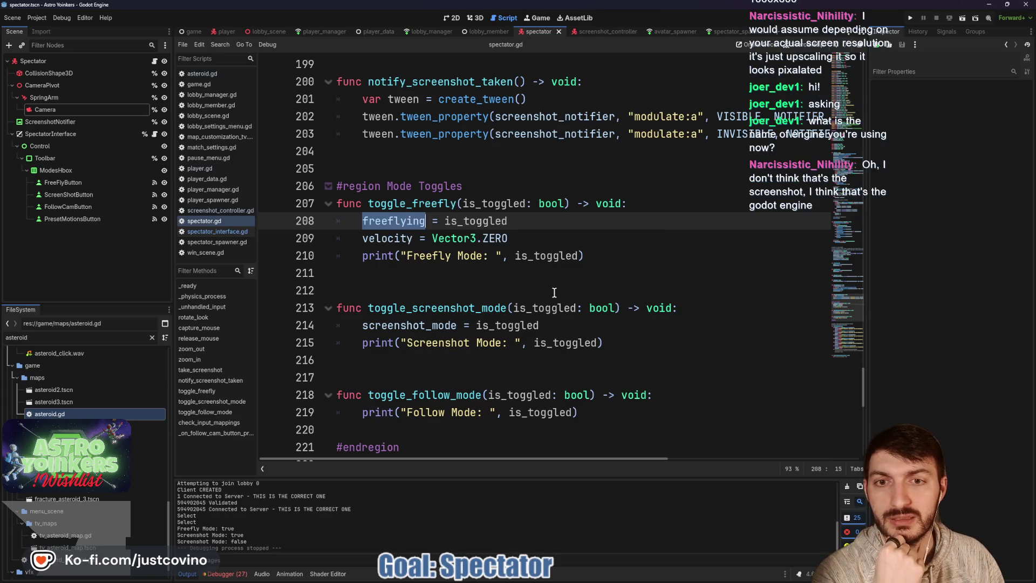
{"action": "scroll", "coordinate": [545, 292], "scroll_direction": "up", "scroll_amount": 11}
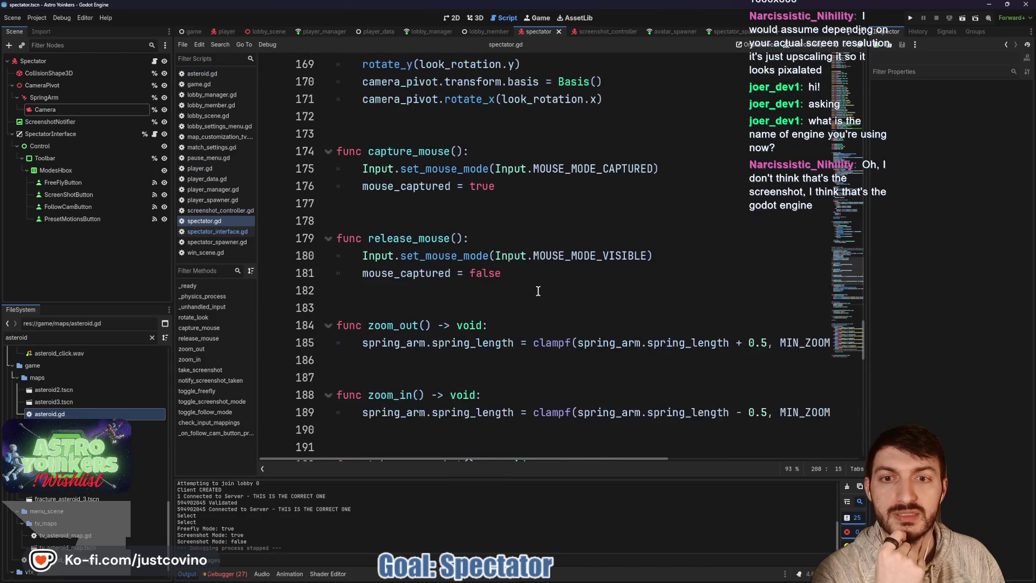
{"action": "scroll", "coordinate": [538, 292], "scroll_direction": "up", "scroll_amount": 9}
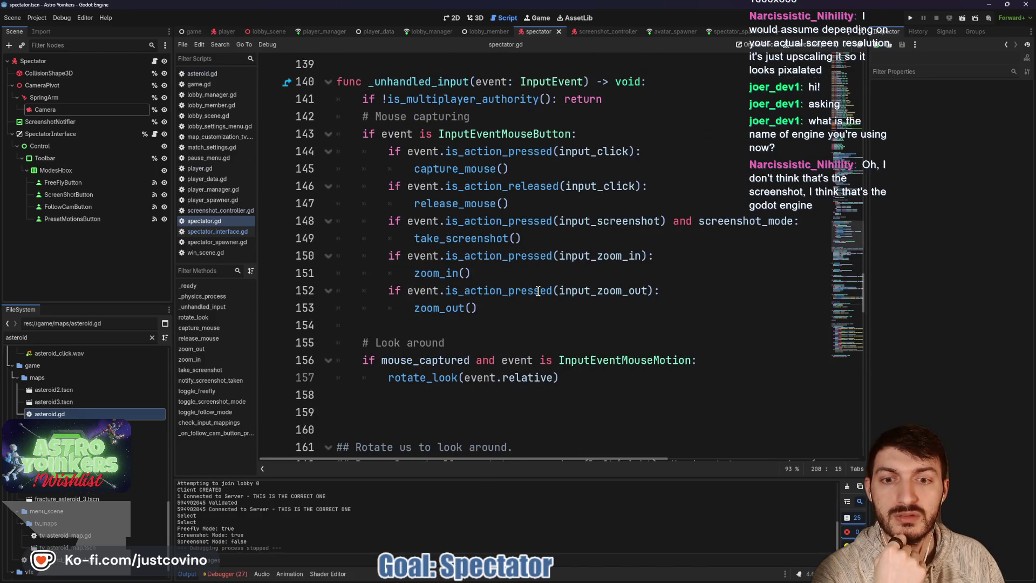
{"action": "scroll", "coordinate": [538, 292], "scroll_direction": "down", "scroll_amount": 18}
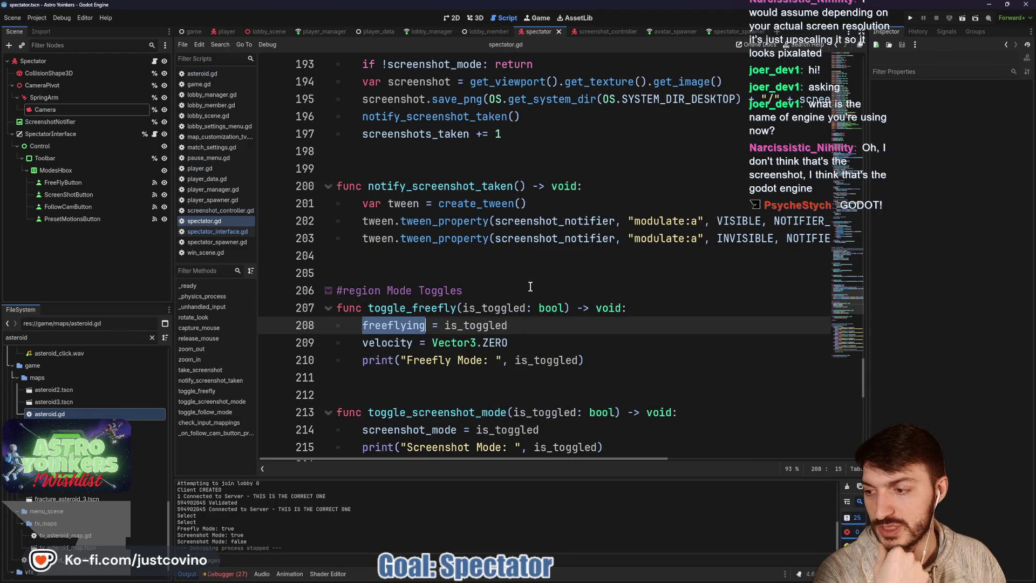
{"action": "left_click", "coordinate": [394, 326]}
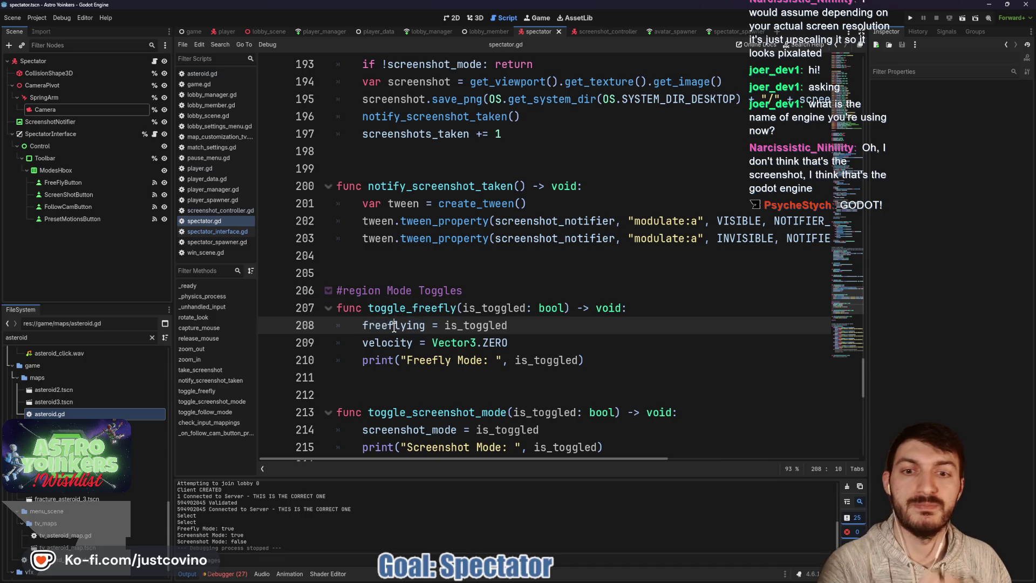
{"action": "double_click", "coordinate": [391, 327]}
{"action": "key", "text": "ctrl+f"}
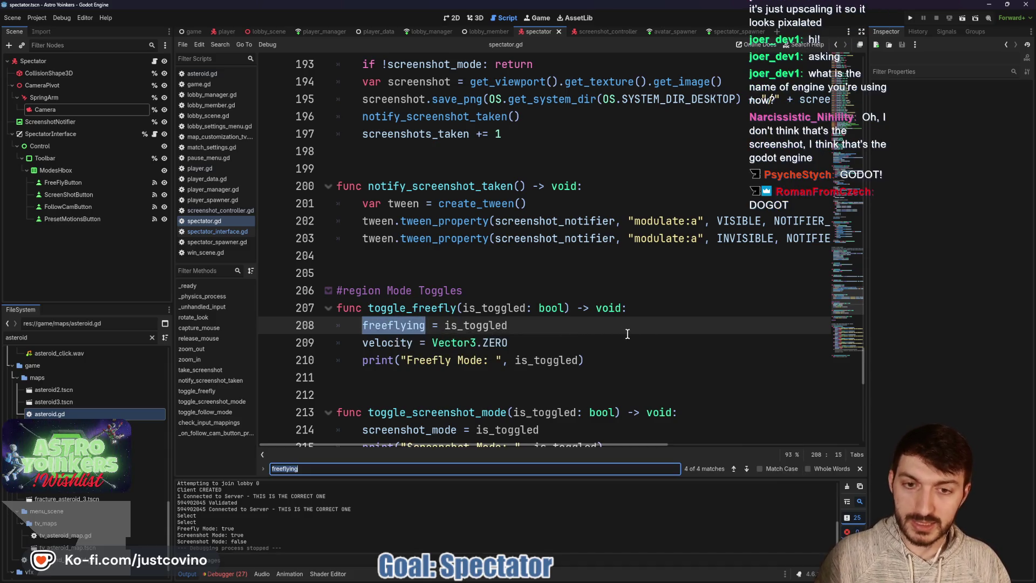
{"action": "left_click", "coordinate": [734, 469]}
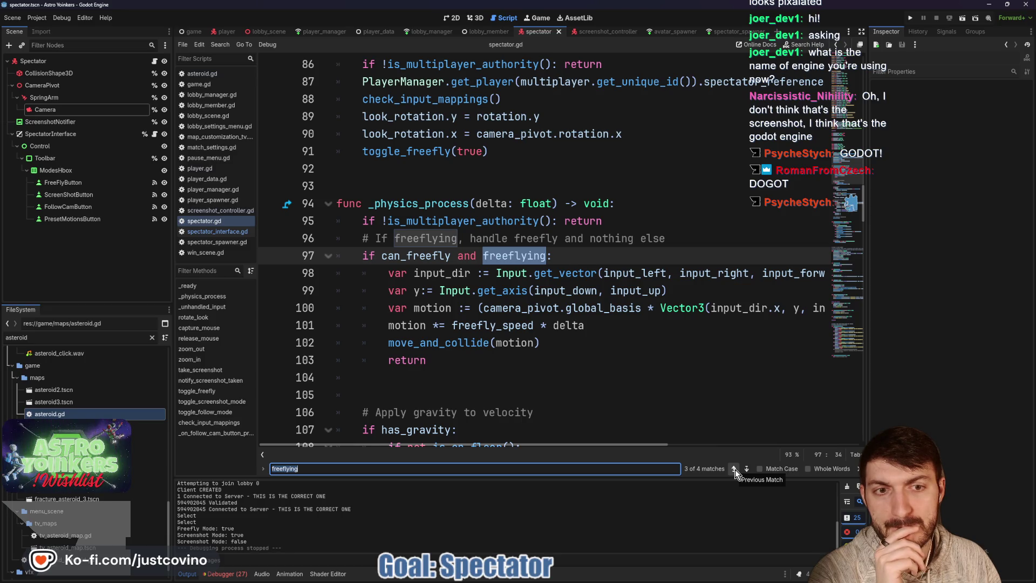
{"action": "left_click", "coordinate": [735, 471]}
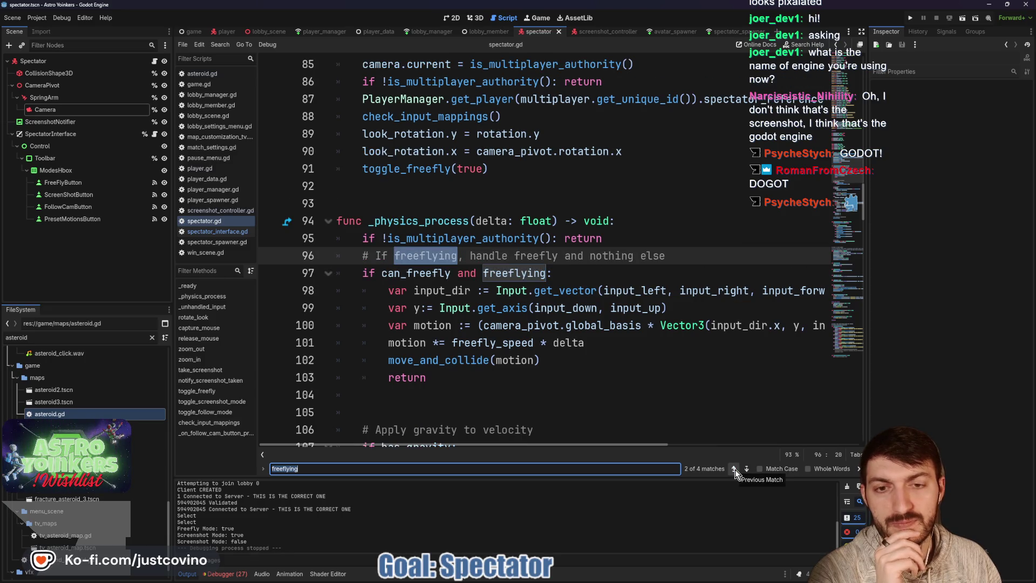
{"action": "left_click", "coordinate": [734, 470]}
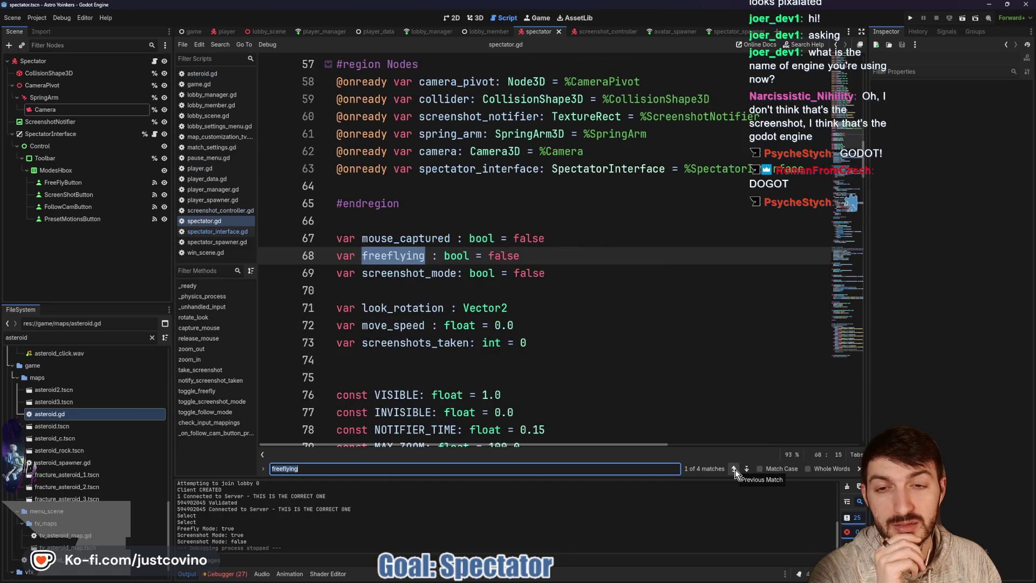
{"action": "left_click", "coordinate": [734, 471]}
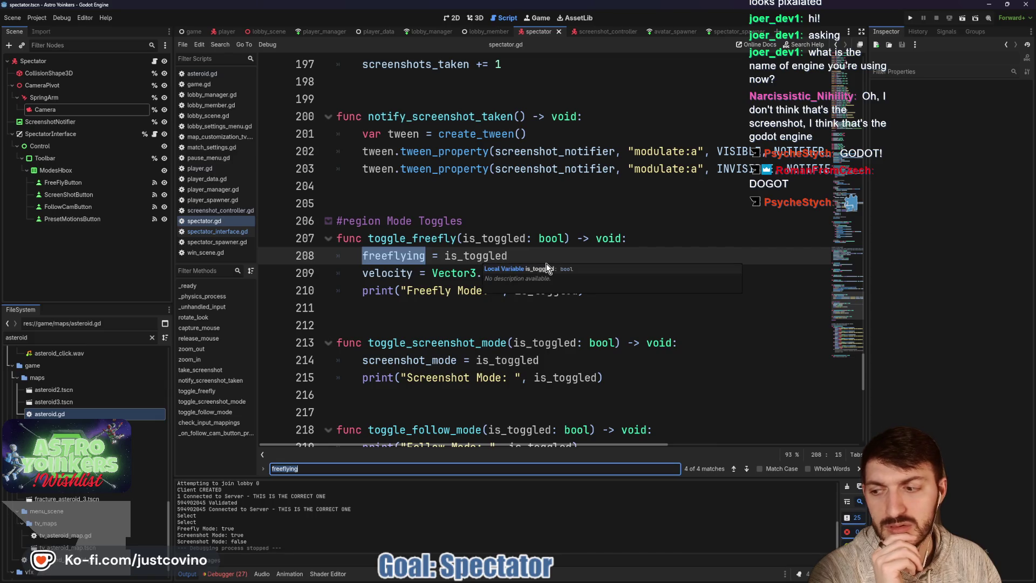
{"action": "key", "text": "Escape"}
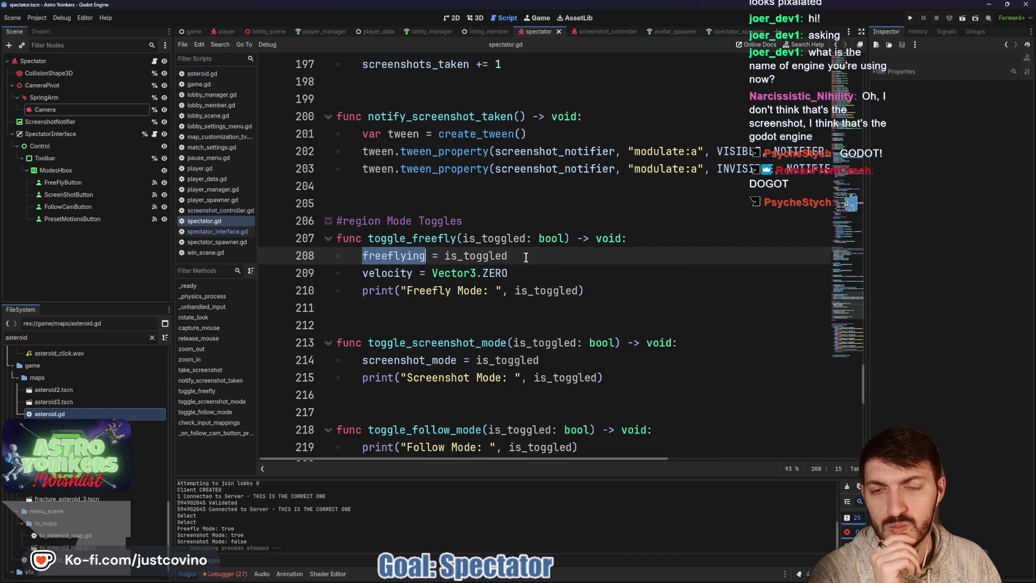
{"action": "left_click", "coordinate": [527, 257]}
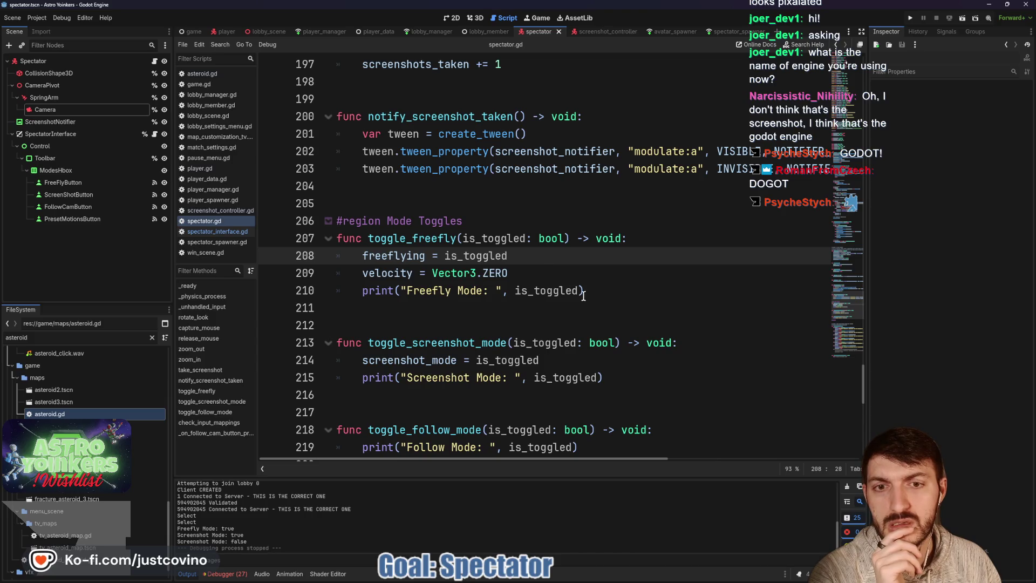
{"action": "scroll", "coordinate": [584, 296], "scroll_direction": "up", "scroll_amount": 3}
{"action": "left_click", "coordinate": [478, 340]}
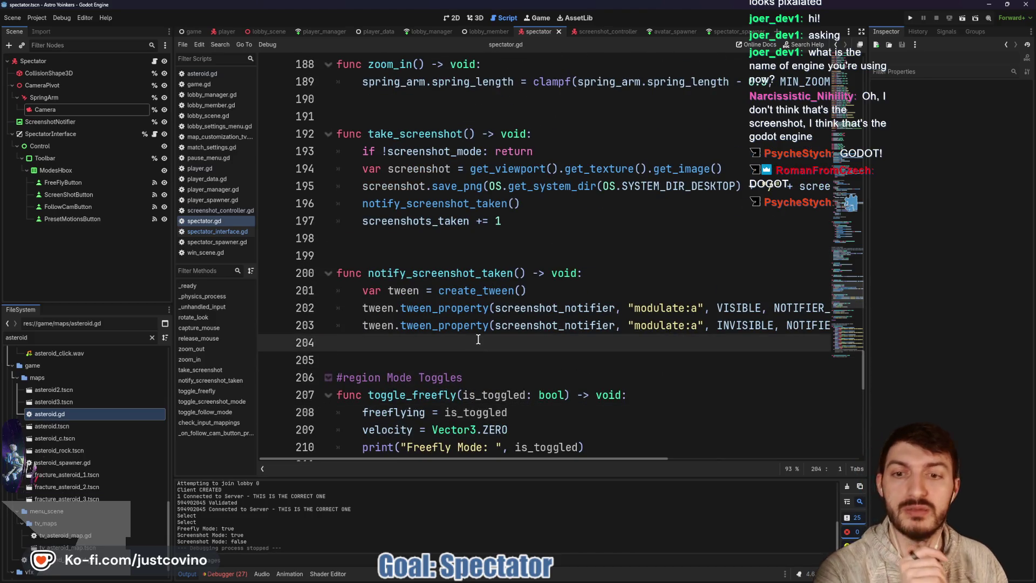
{"action": "scroll", "coordinate": [485, 335], "scroll_direction": "down", "scroll_amount": 4}
{"action": "scroll", "coordinate": [496, 333], "scroll_direction": "down", "scroll_amount": 3}
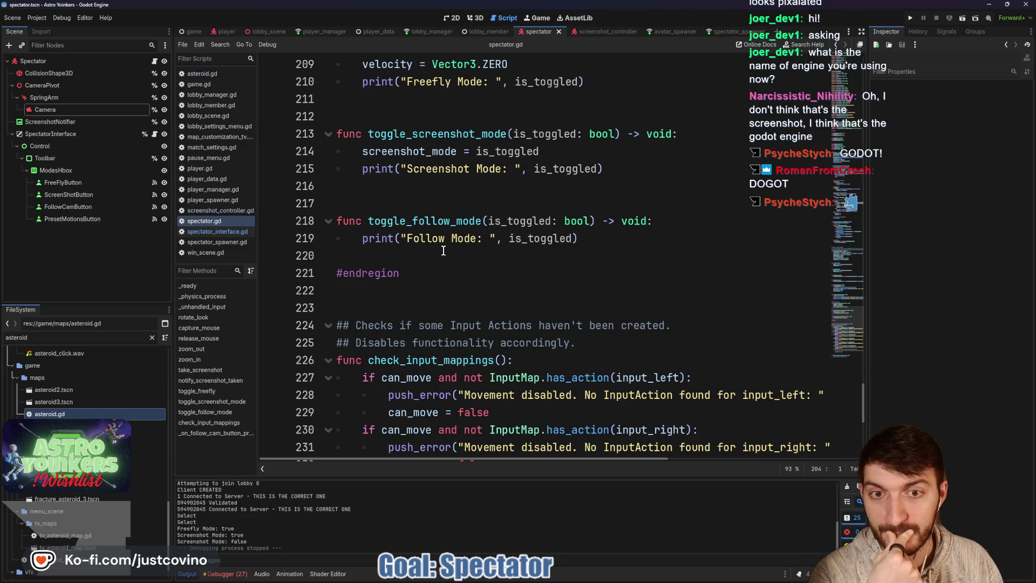
{"action": "scroll", "coordinate": [456, 253], "scroll_direction": "up", "scroll_amount": 20}
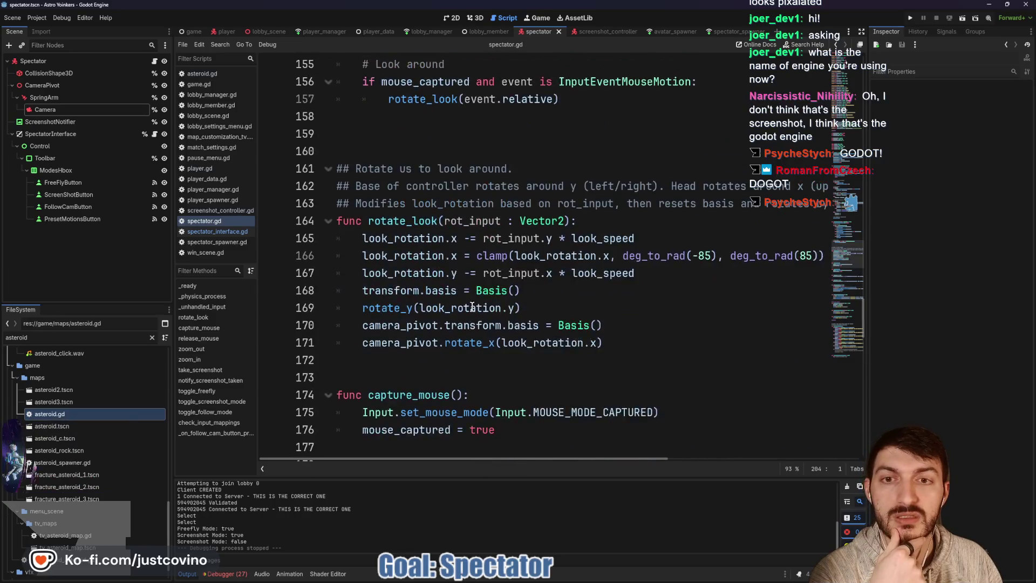
{"action": "scroll", "coordinate": [472, 306], "scroll_direction": "up", "scroll_amount": 20}
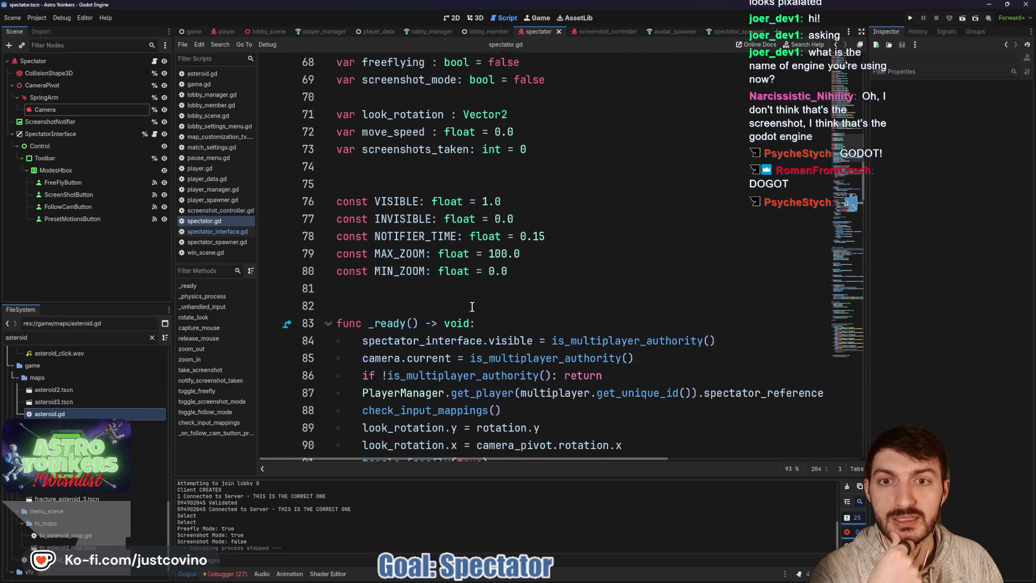
{"action": "scroll", "coordinate": [473, 307], "scroll_direction": "up", "scroll_amount": 3}
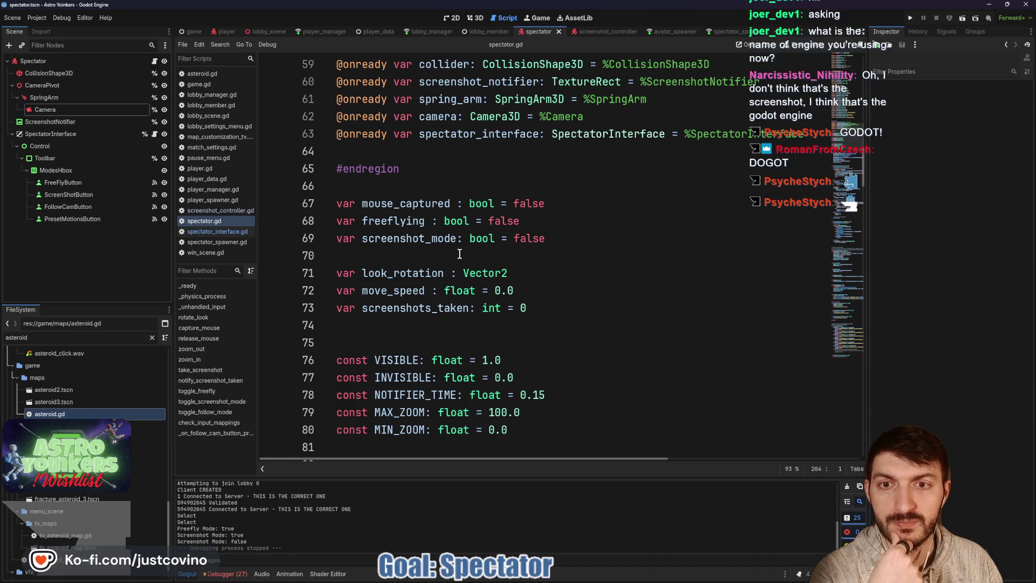
{"action": "left_click", "coordinate": [572, 202]}
Move the mouse_captured declaration below screenshot_mode and separate it with a blank line
{"action": "left_click_drag", "start_coordinate": [572, 203], "coordinate": [330, 201]}
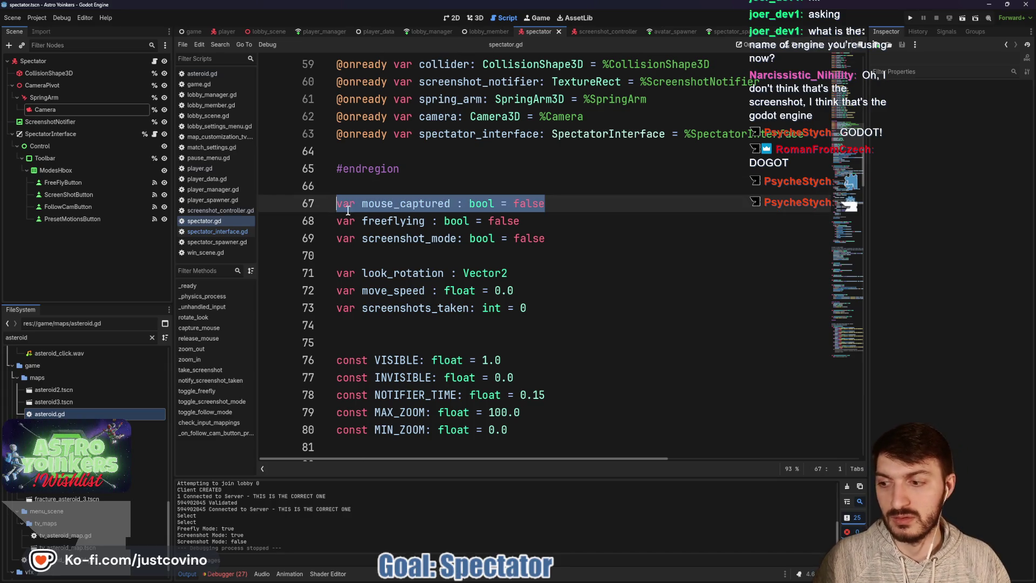
{"action": "key", "text": "alt+Down"}
{"action": "key", "text": "alt+Down"}
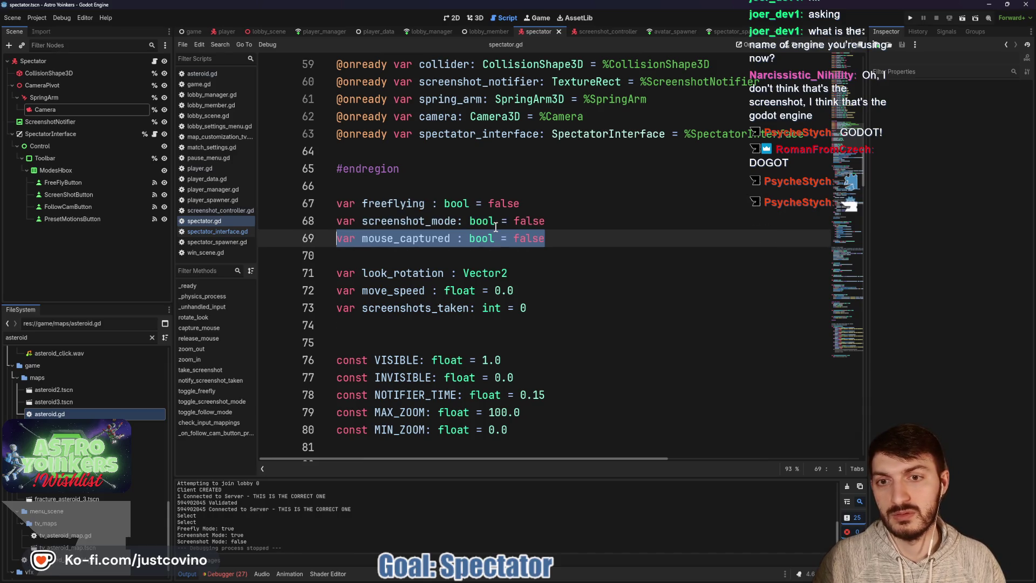
{"action": "left_click", "coordinate": [560, 225]}
{"action": "key", "text": "Return"}
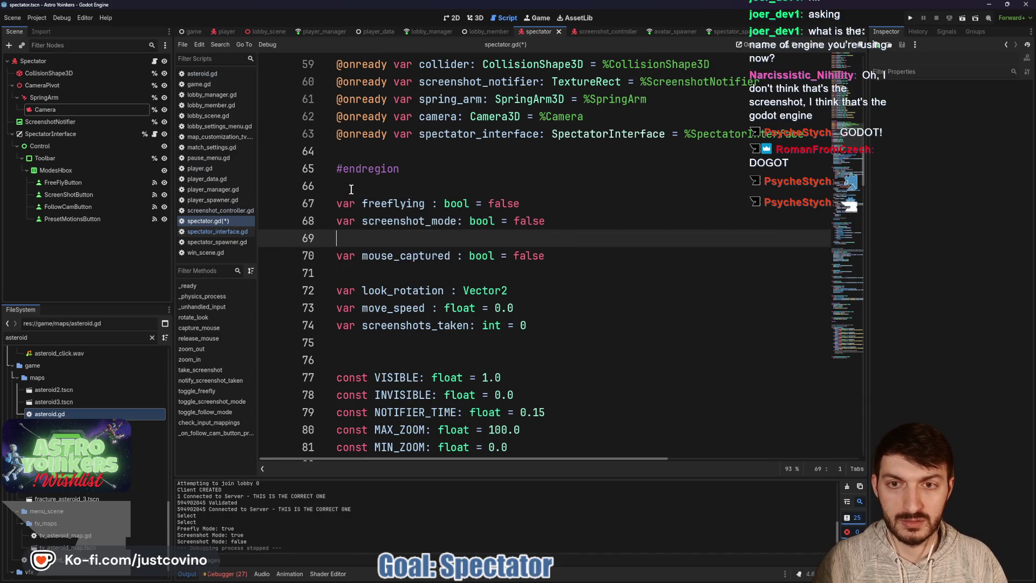
Add a '## Spectator Modes ##' comment heading above the mode flags and save
{"action": "left_click", "coordinate": [365, 195]}
{"action": "key", "text": "Return"}
{"action": "type", "text": "##"}
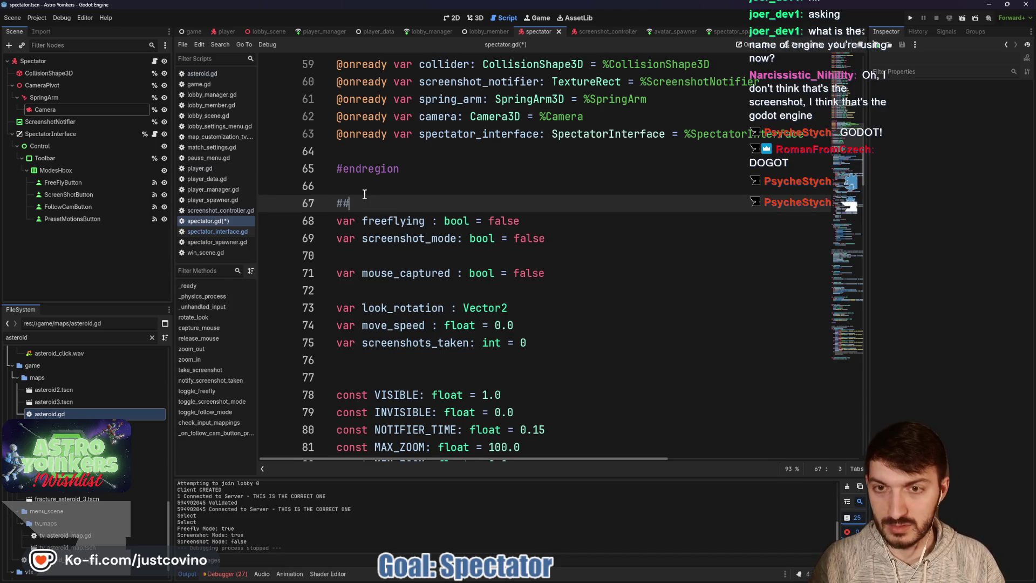
{"action": "type", "text": " Spectator Modes"}
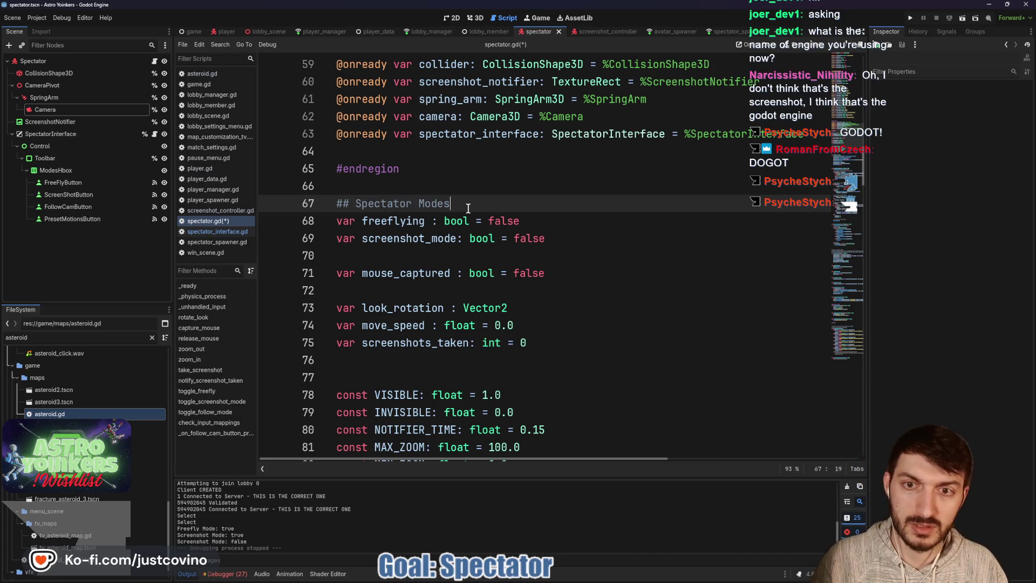
{"action": "type", "text": " ##"}
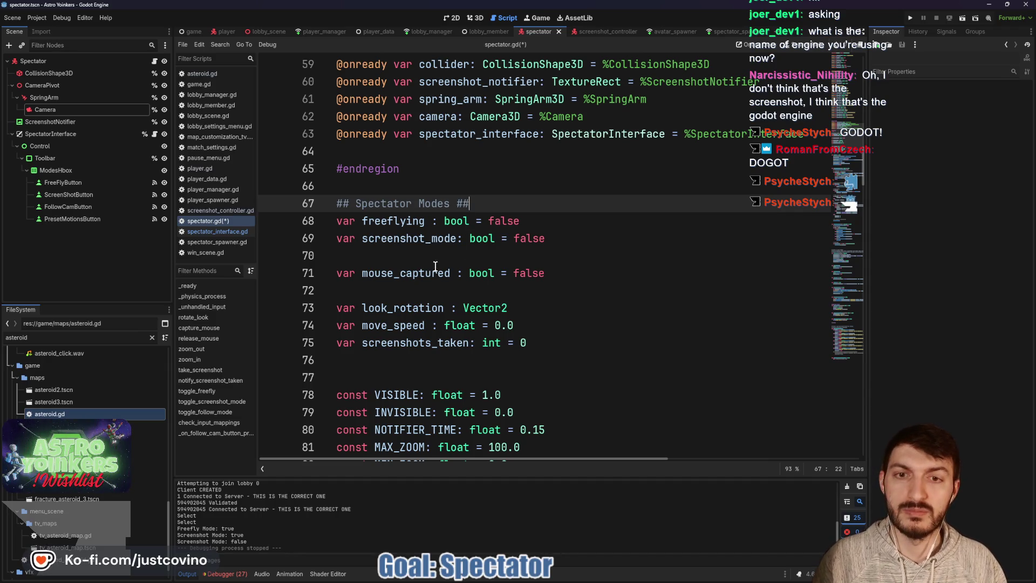
{"action": "left_click", "coordinate": [420, 259]}
{"action": "key", "text": "ctrl+s"}
Declare var follow_mode: bool = false, change freeflying's default to true, and save
{"action": "key", "text": "Return"}
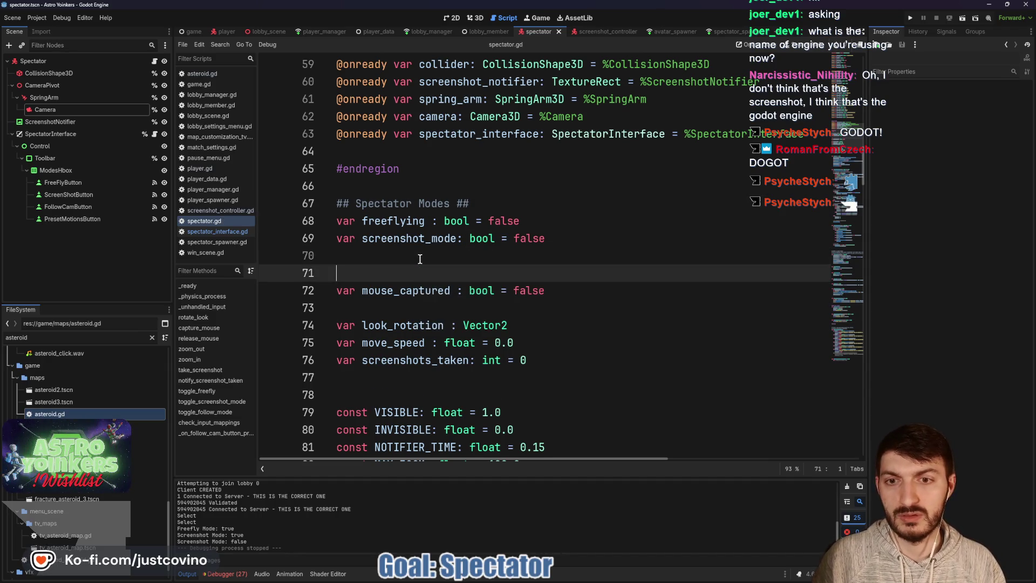
{"action": "type", "text": "1"}
{"action": "key", "text": "BackSpace"}
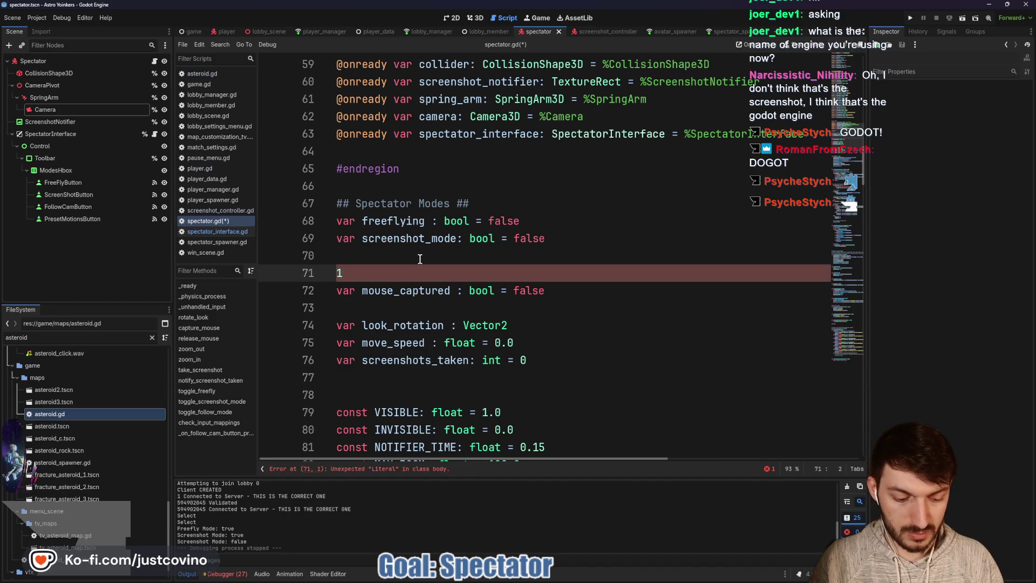
{"action": "key", "text": "Up"}
{"action": "type", "text": "r fo"}
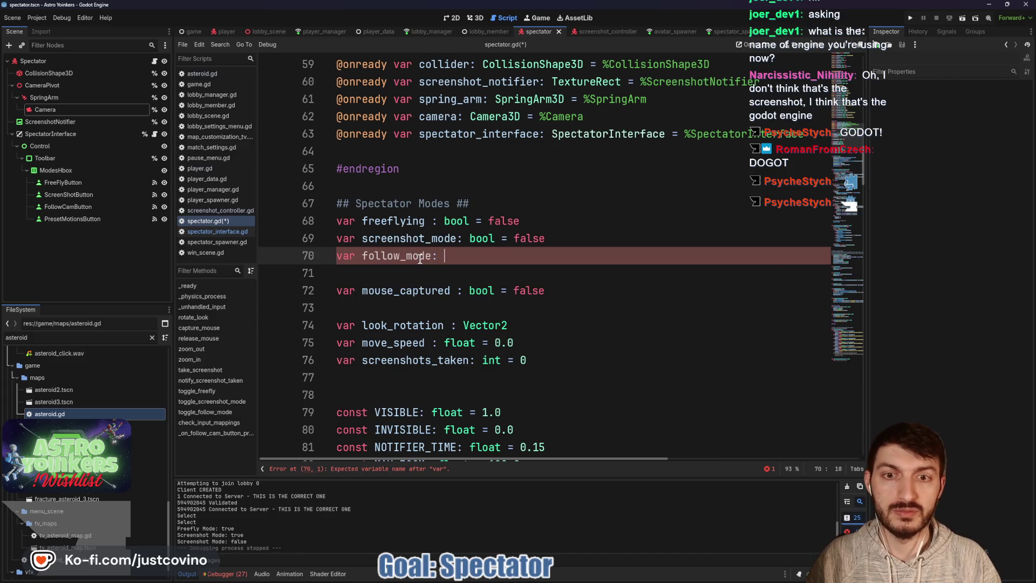
{"action": "type", "text": "bool = false"}
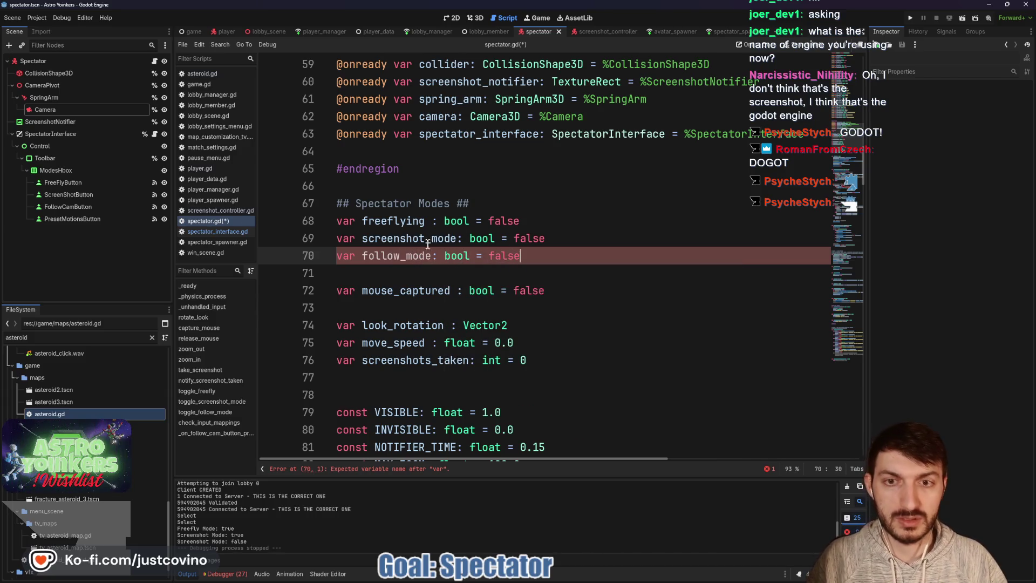
{"action": "left_click_drag", "start_coordinate": [520, 220], "coordinate": [486, 220]}
{"action": "type", "text": "true"}
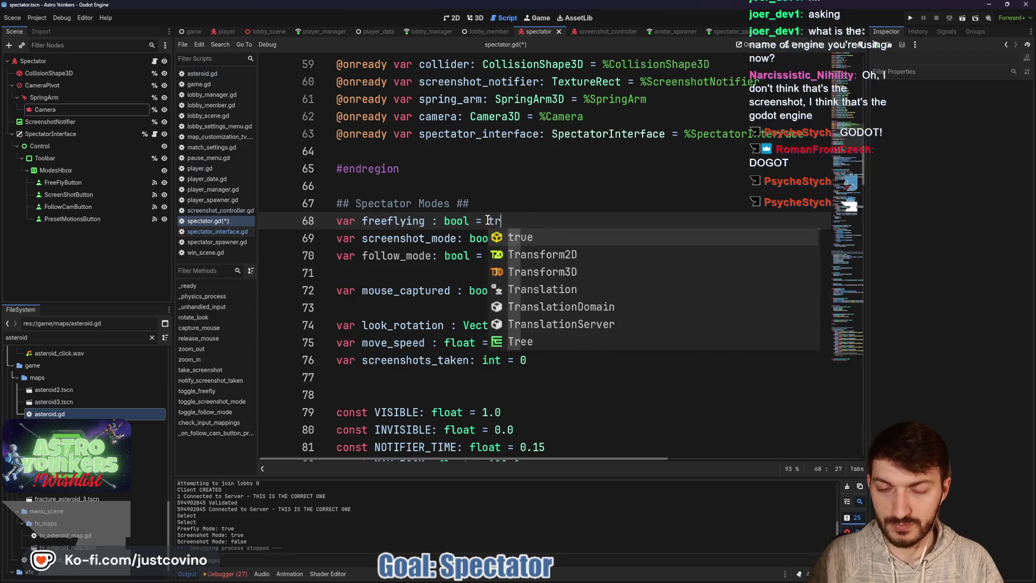
{"action": "key", "text": "ctrl+s"}
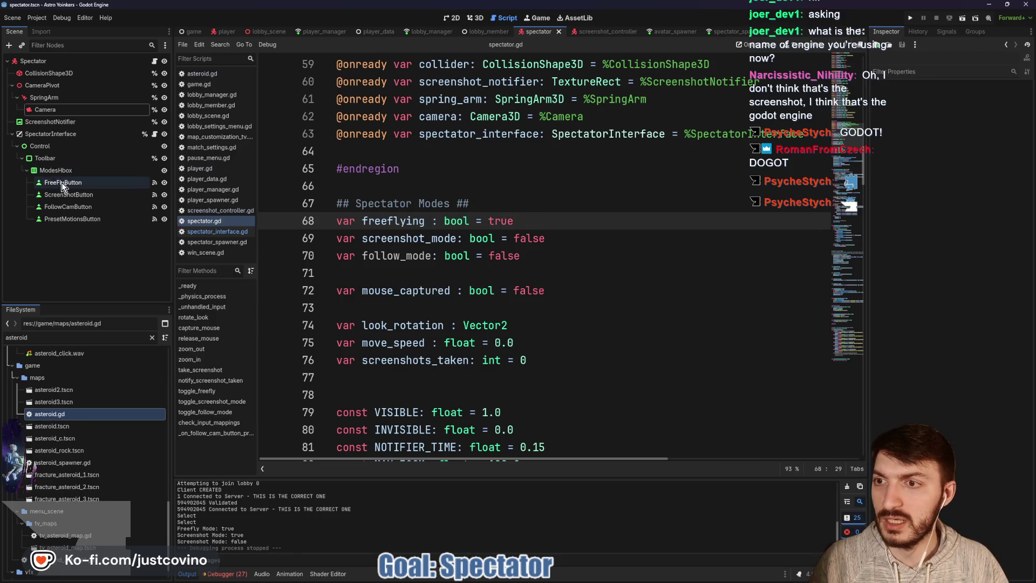
Make the FreeFlyButton start pressed in the Inspector and scroll down to toggle_follow_mode
{"action": "left_click", "coordinate": [62, 182]}
{"action": "left_click", "coordinate": [956, 260]}
{"action": "left_click", "coordinate": [572, 278]}
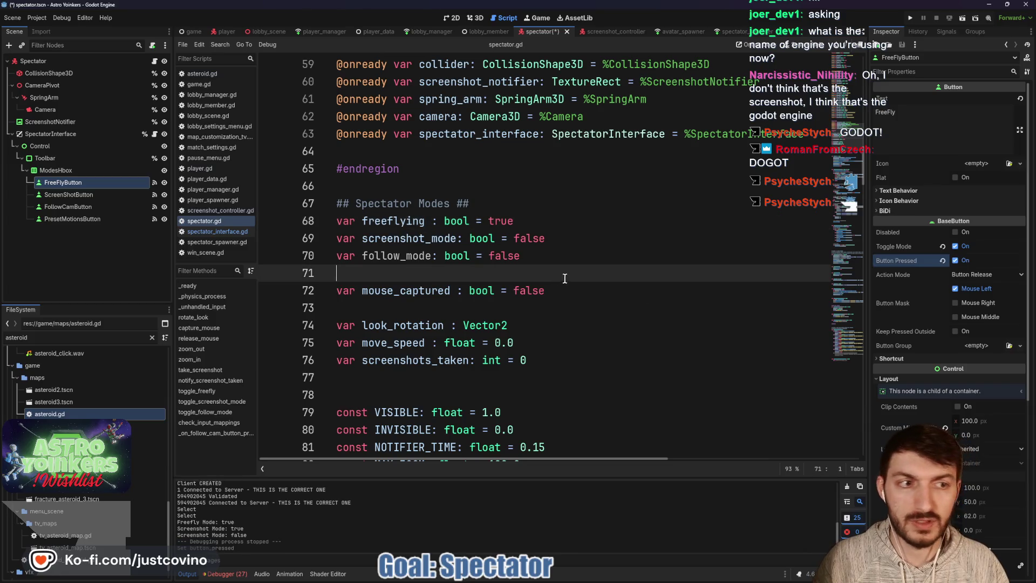
{"action": "scroll", "coordinate": [547, 286], "scroll_direction": "down", "scroll_amount": 7}
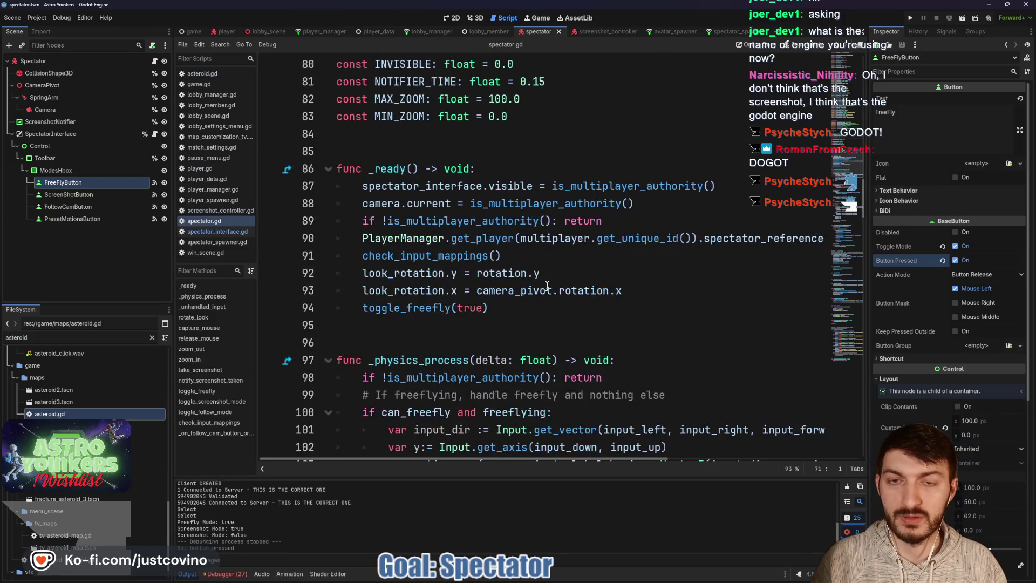
{"action": "scroll", "coordinate": [546, 286], "scroll_direction": "up", "scroll_amount": 4}
{"action": "scroll", "coordinate": [547, 286], "scroll_direction": "down", "scroll_amount": 20}
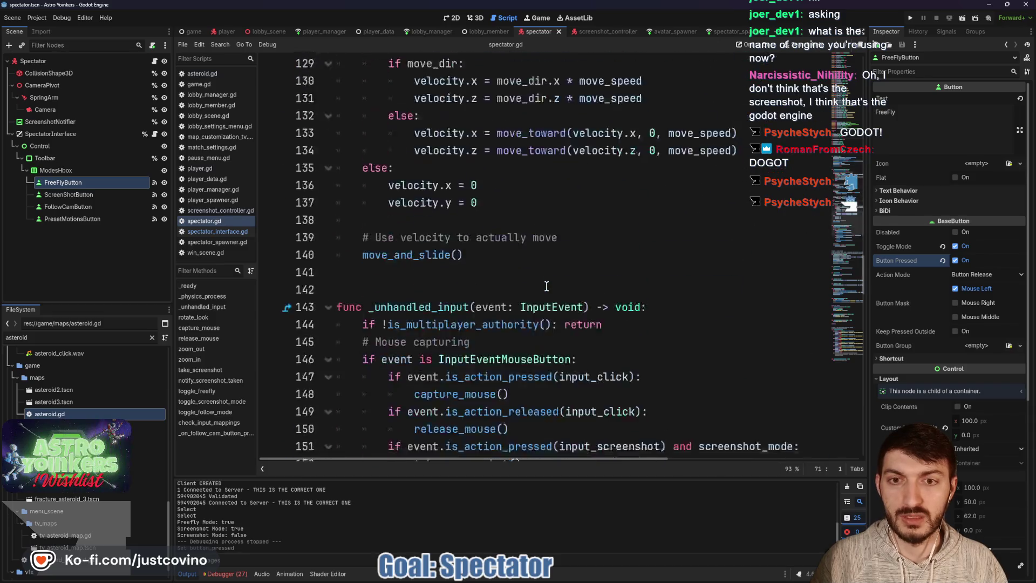
{"action": "scroll", "coordinate": [547, 286], "scroll_direction": "down", "scroll_amount": 9}
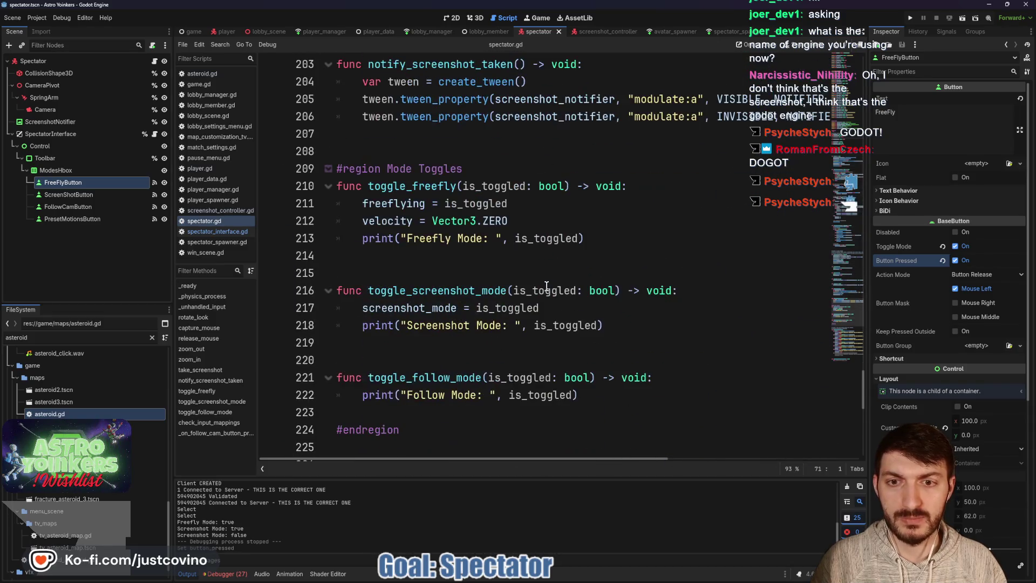
{"action": "scroll", "coordinate": [370, 167], "scroll_direction": "down", "scroll_amount": 2}
Add 'follow_mode = is_toggled' inside toggle_follow_mode and save spectator.gd
{"action": "left_click_drag", "start_coordinate": [582, 291], "coordinate": [363, 290]}
{"action": "left_click", "coordinate": [625, 287]}
{"action": "left_click", "coordinate": [683, 273]}
{"action": "key", "text": "Return"}
{"action": "type", "text": "fol"}
{"action": "key", "text": "Return"}
{"action": "type", "text": "."}
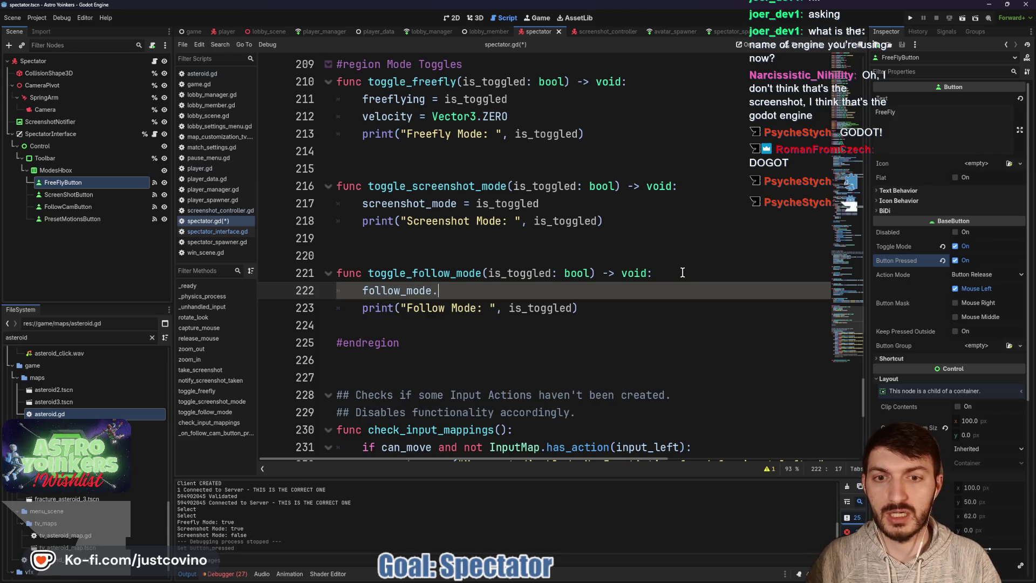
{"action": "key", "text": "BackSpace"}
{"action": "type", "text": "= "}
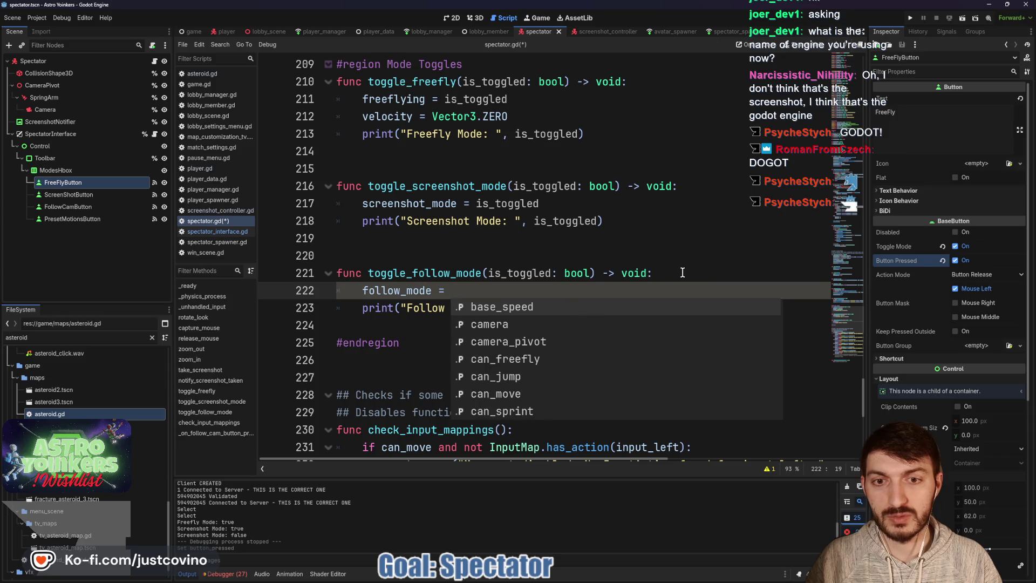
{"action": "type", "text": "is_toggled"}
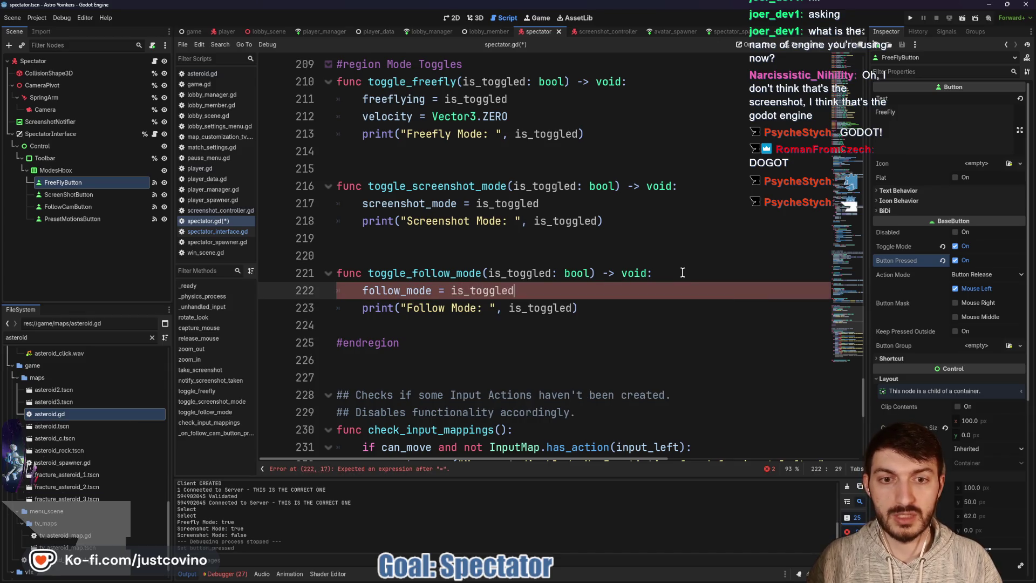
{"action": "key", "text": "ctrl+s"}
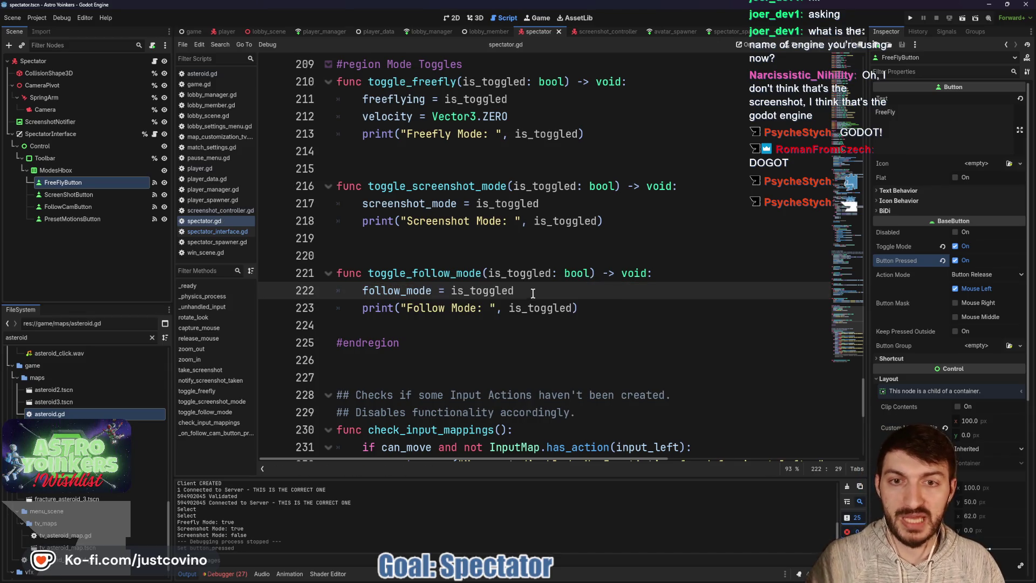
{"action": "scroll", "coordinate": [550, 227], "scroll_direction": "up", "scroll_amount": 1}
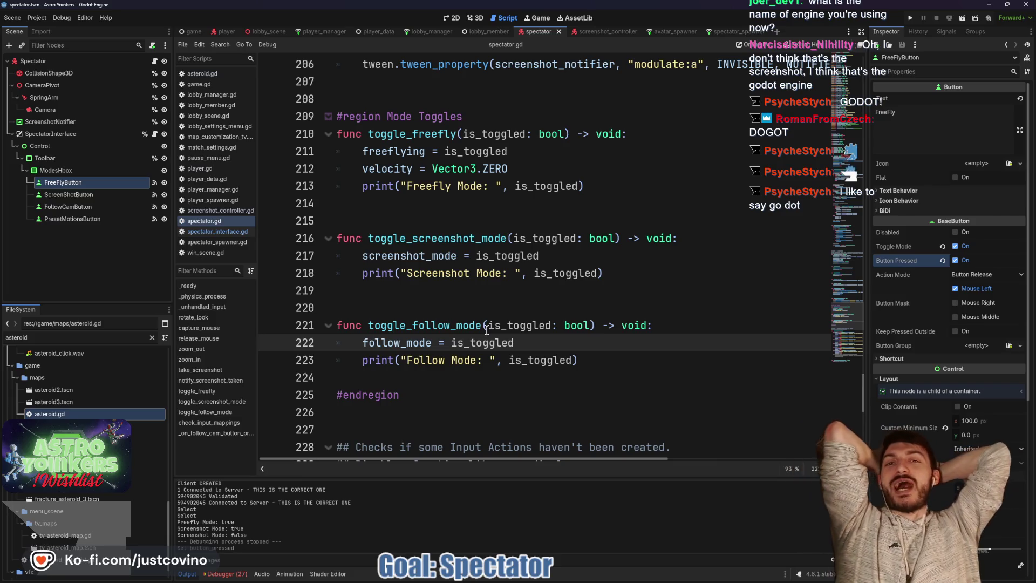
{"action": "left_click", "coordinate": [353, 217]}
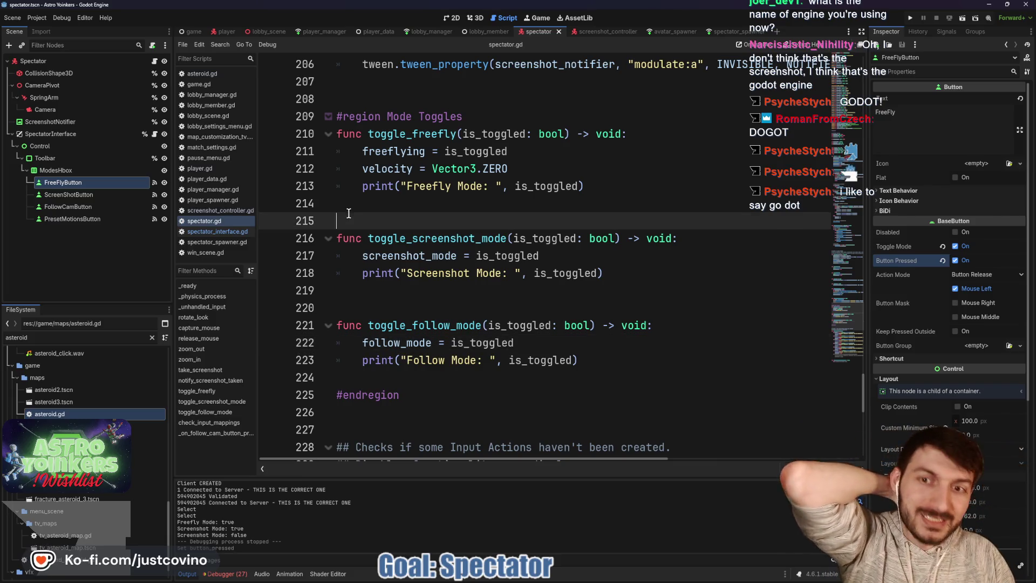
{"action": "left_click", "coordinate": [361, 302]}
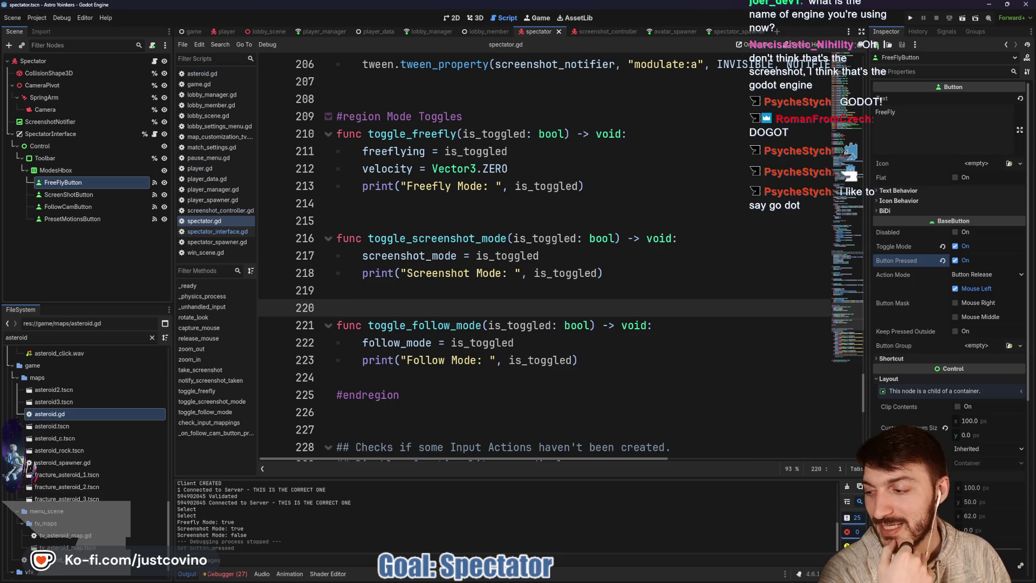
{"action": "key", "text": "super"}
{"action": "key", "text": "super"}
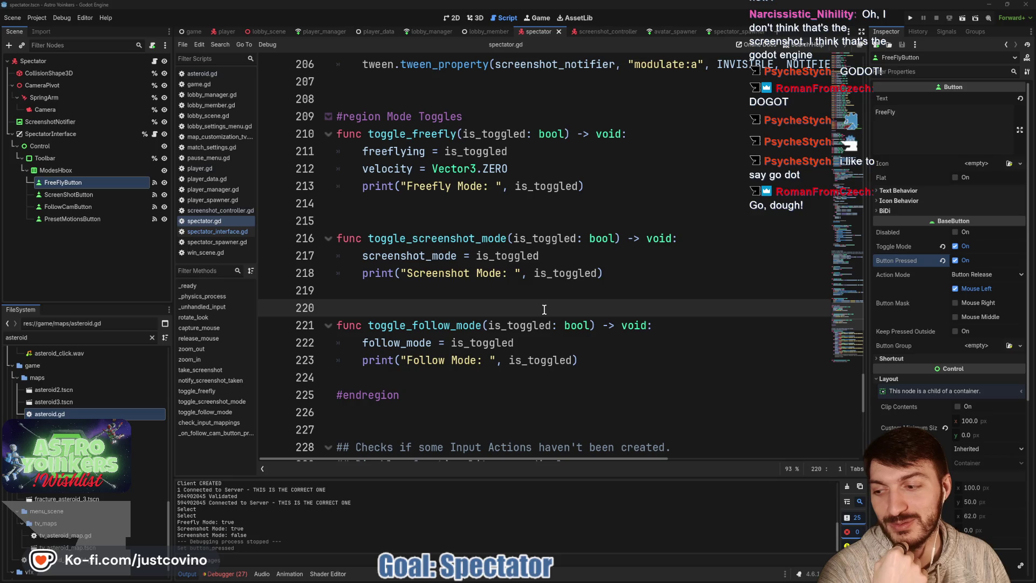
{"action": "left_click", "coordinate": [432, 293]}
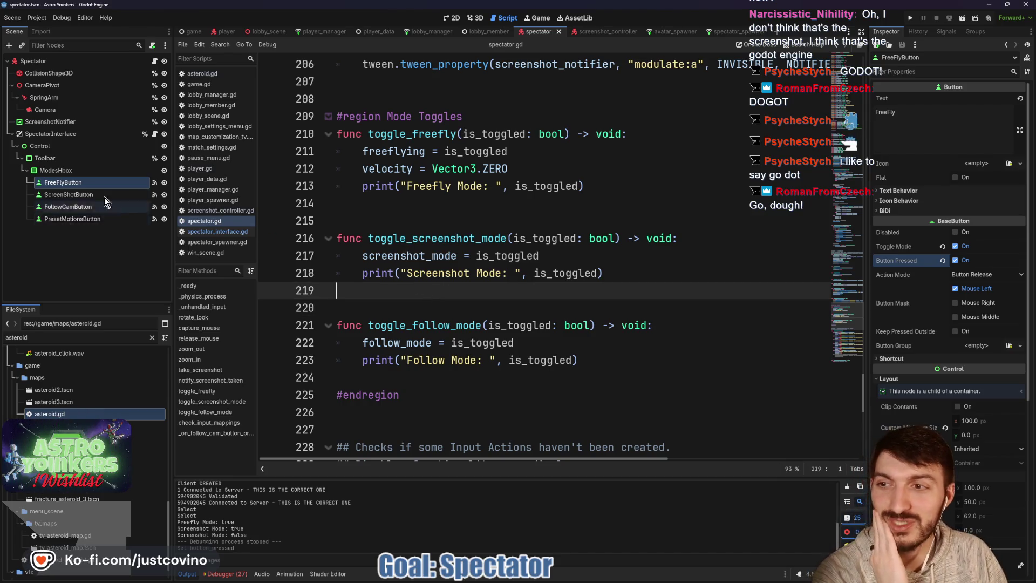
{"action": "left_click", "coordinate": [155, 134]}
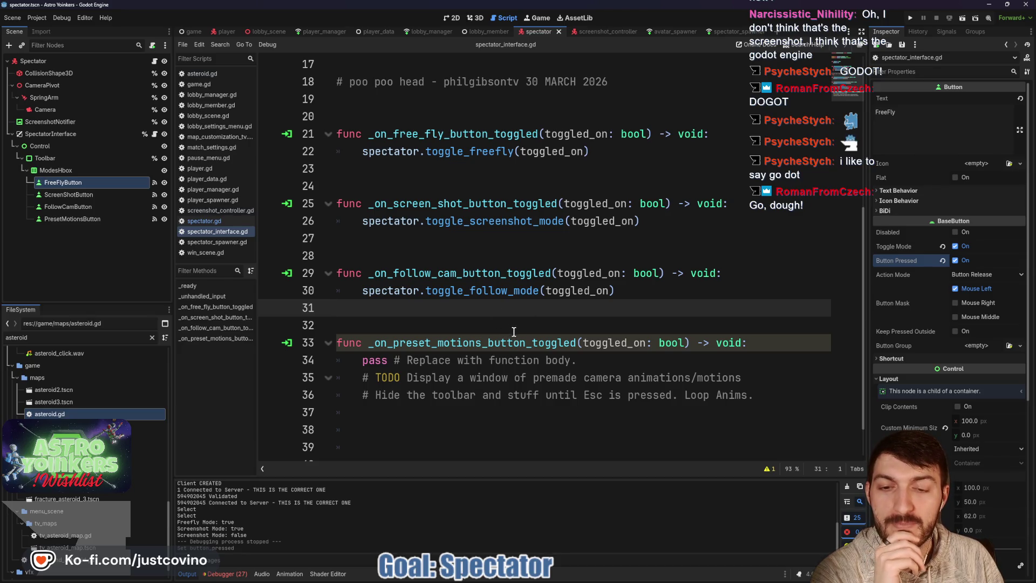
{"action": "double_click", "coordinate": [482, 291]}
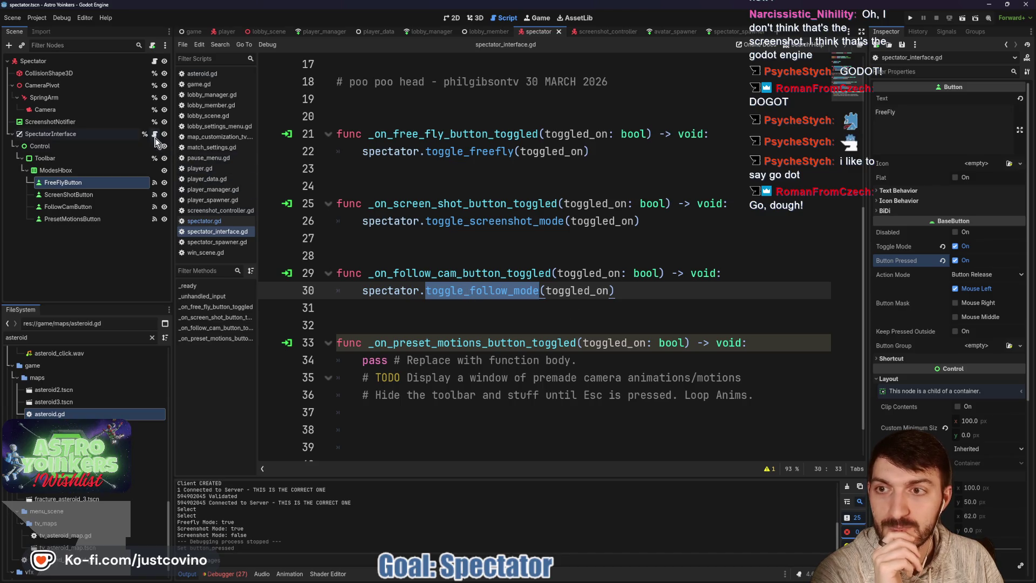
{"action": "left_click", "coordinate": [463, 312]}
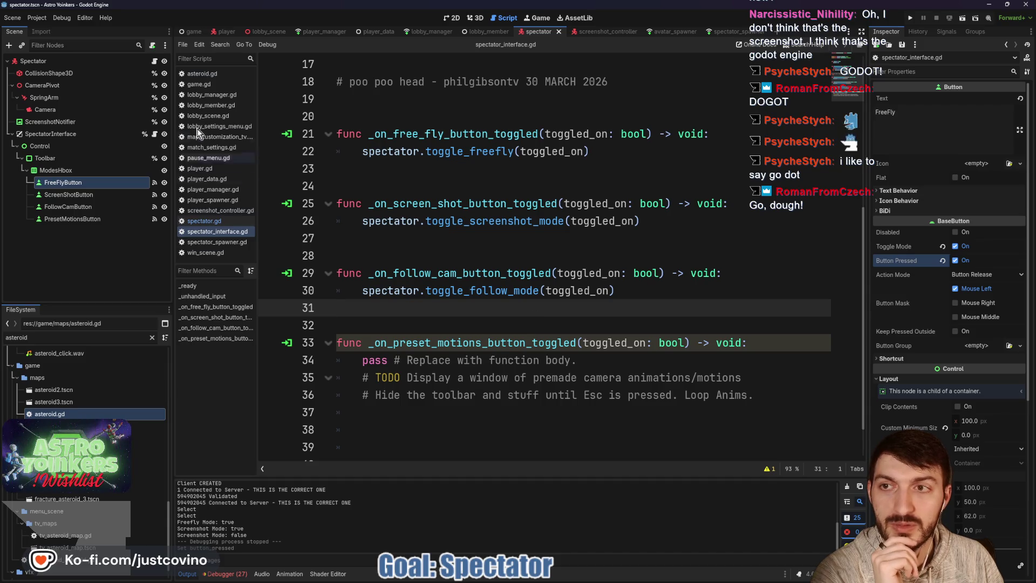
{"action": "left_click", "coordinate": [154, 61]}
{"action": "scroll", "coordinate": [424, 313], "scroll_direction": "down", "scroll_amount": 3}
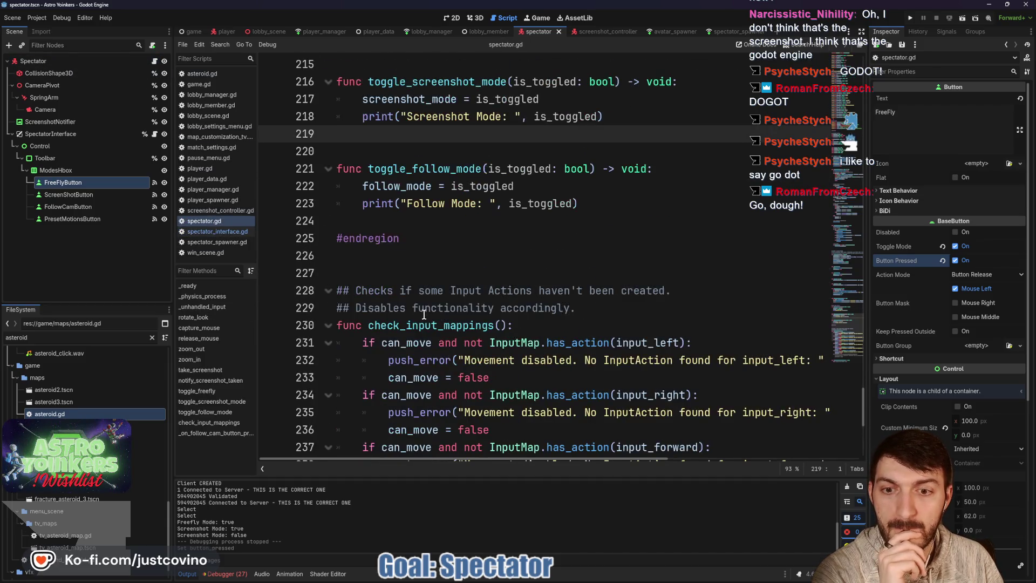
{"action": "left_click", "coordinate": [366, 269]}
Below #endregion in spectator.gd, write the header func follow_player() -> void: with an indented empty body line
{"action": "key", "text": "Return"}
{"action": "key", "text": "Return"}
{"action": "key", "text": "Return"}
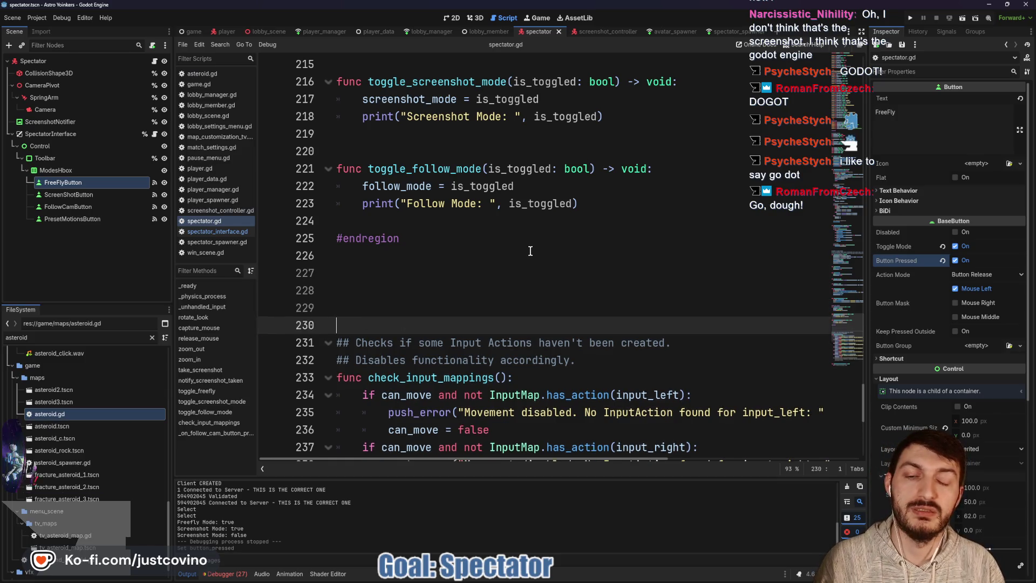
{"action": "key", "text": "Up"}
{"action": "key", "text": "Up"}
{"action": "key", "text": "Up"}
{"action": "key", "text": "Up"}
{"action": "key", "text": "Up"}
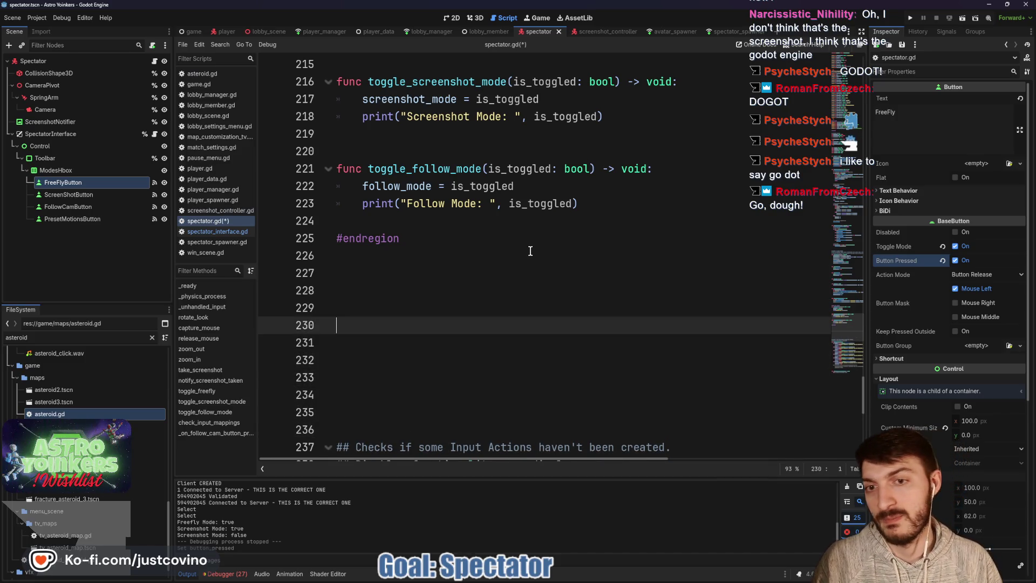
{"action": "key", "text": "Up"}
{"action": "type", "text": "func"}
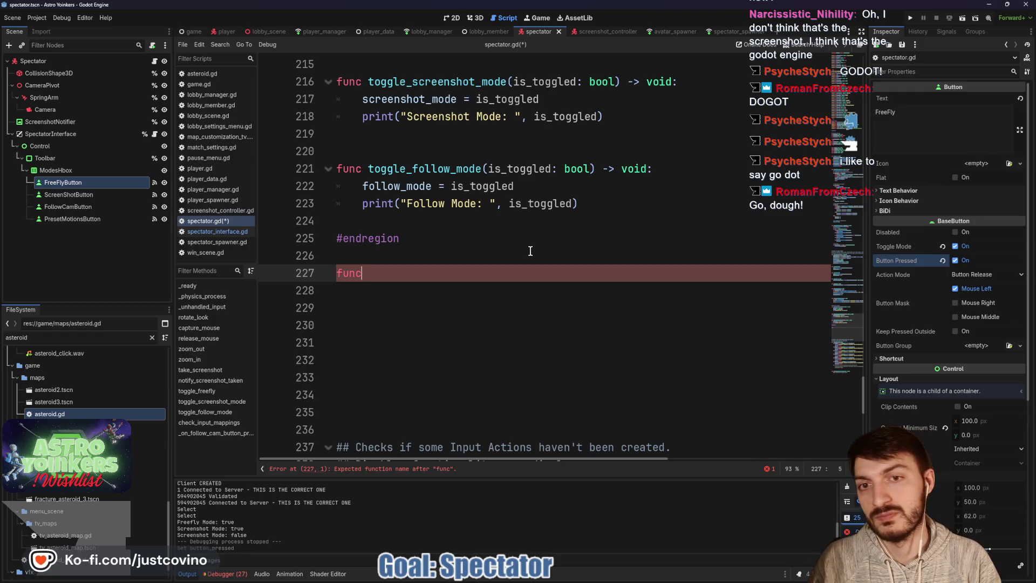
{"action": "type", "text": " start_follow"}
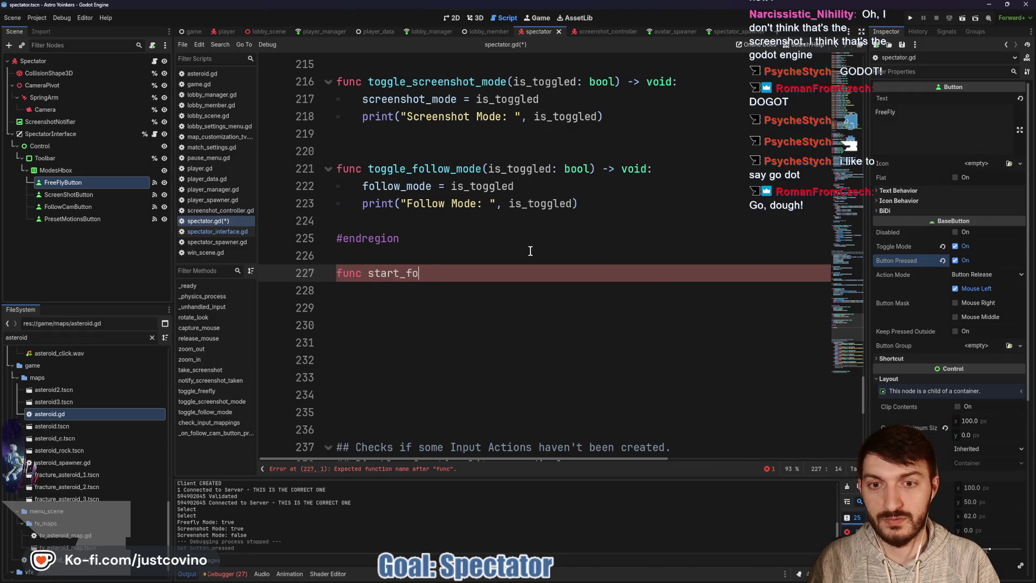
{"action": "key", "text": "BackSpace"}
{"action": "key", "text": "BackSpace"}
{"action": "key", "text": "BackSpace"}
{"action": "type", "text": "follow_"}
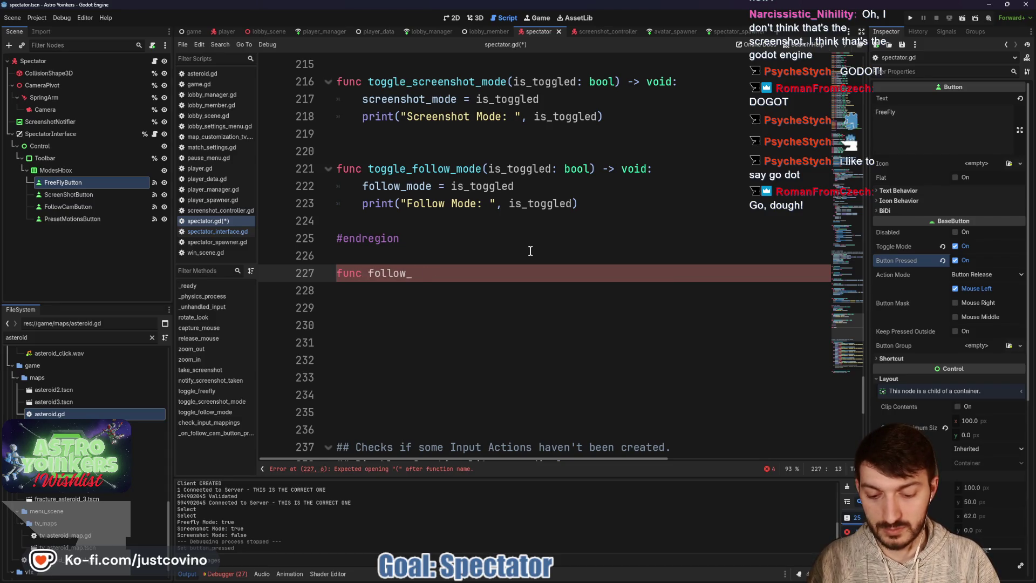
{"action": "type", "text": "player"}
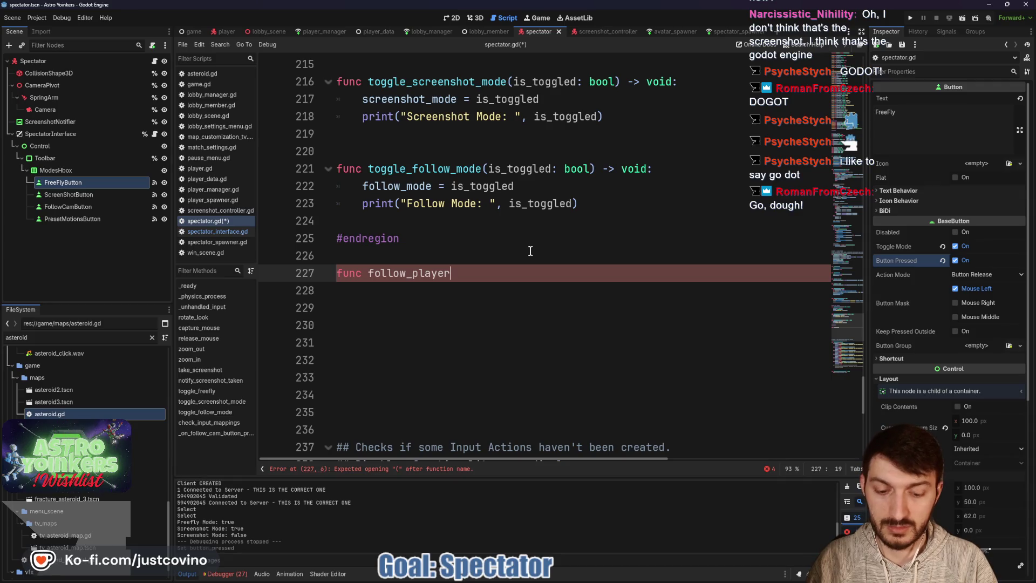
{"action": "type", "text": "() -> void:"}
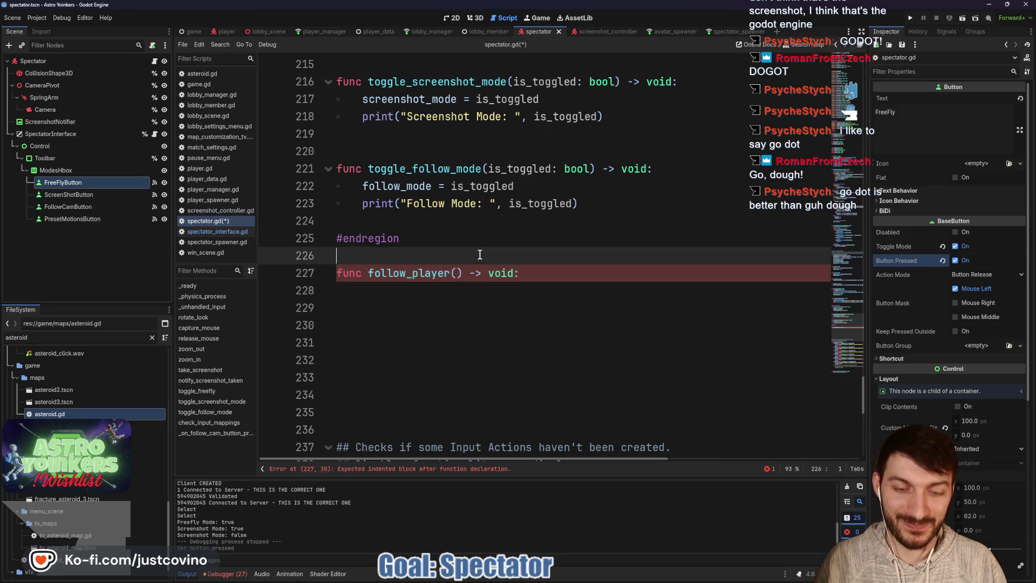
{"action": "key", "text": "ctrl+shift+Return"}
{"action": "left_click", "coordinate": [517, 292]}
{"action": "type", "text": ":"}
{"action": "key", "text": "Return"}
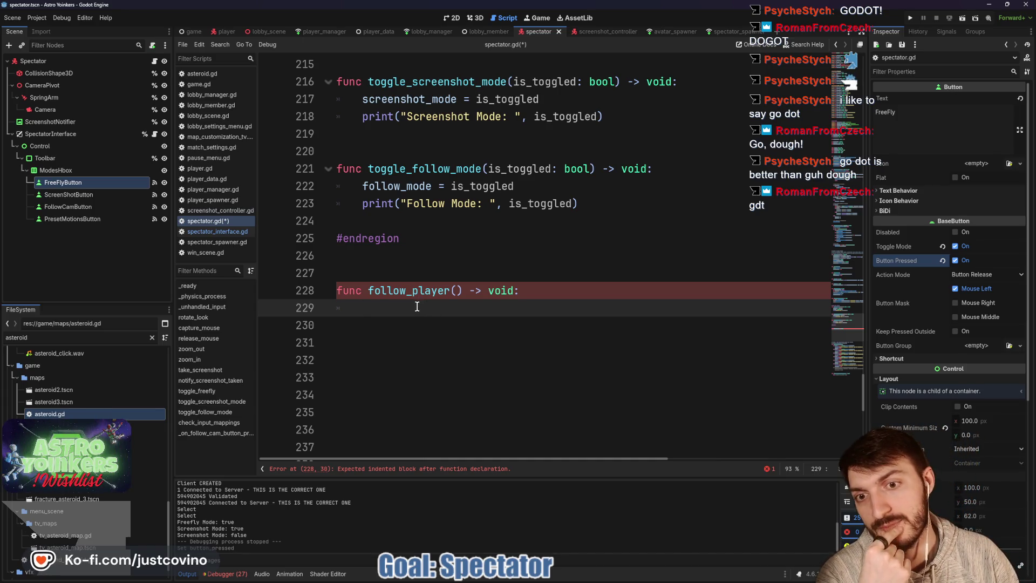
In toggle_follow_mode, call follow_player(0) when is_toggled is true
{"action": "left_click", "coordinate": [544, 189]}
{"action": "key", "text": "Return"}
{"action": "type", "text": "f is_toggled:"}
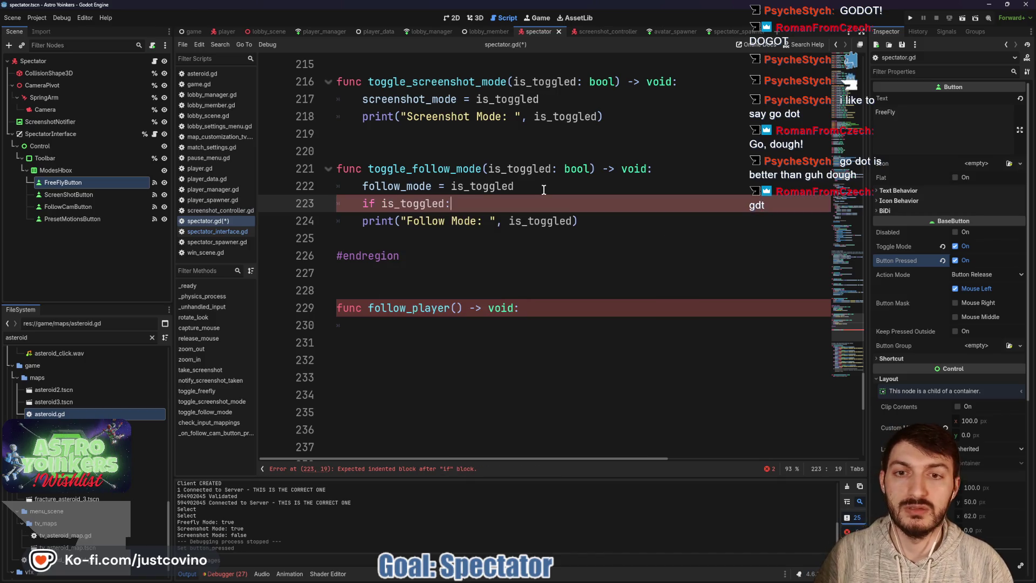
{"action": "key", "text": "Return"}
{"action": "type", "text": "follo"}
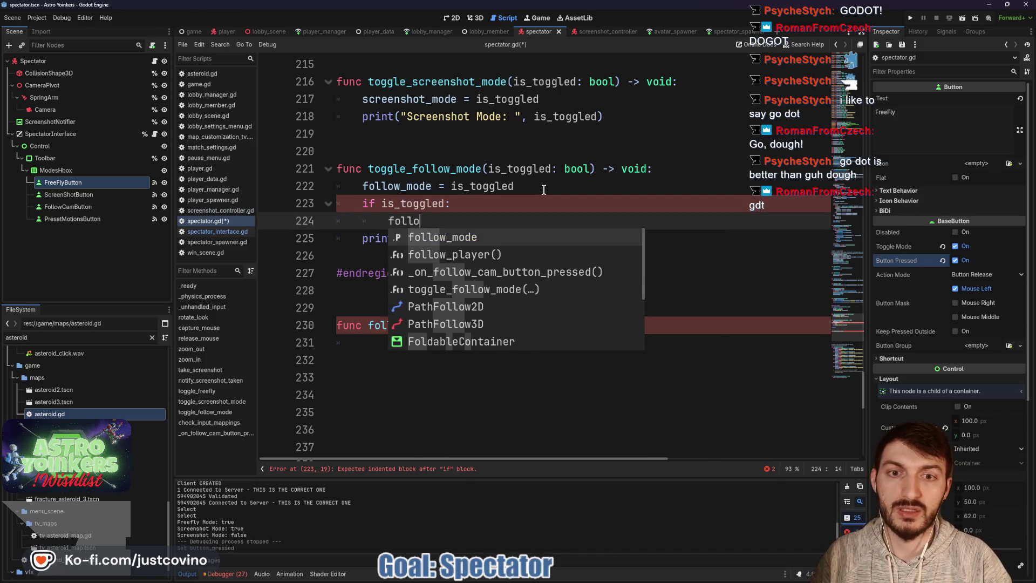
{"action": "key", "text": "Down"}
{"action": "key", "text": "Return"}
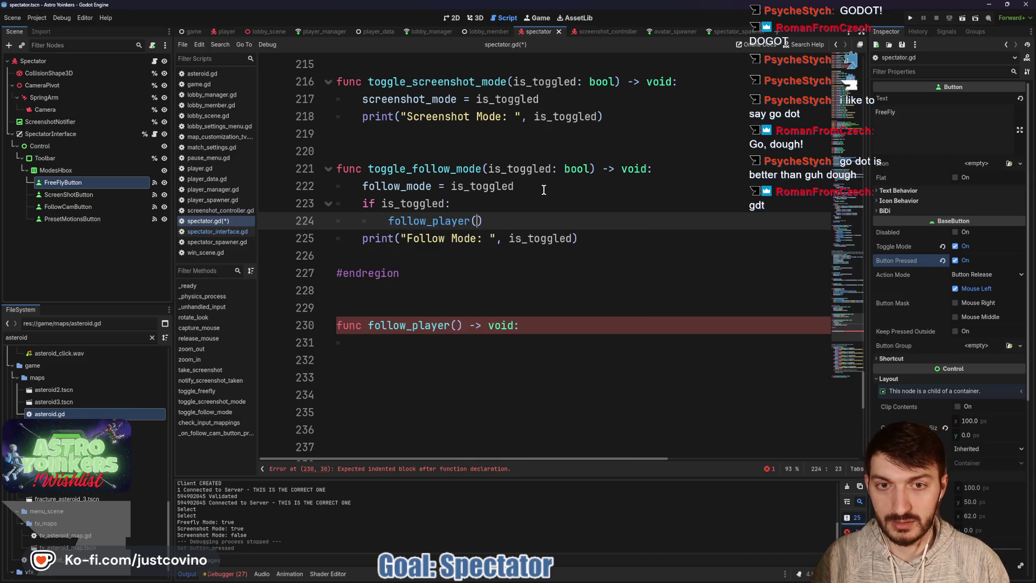
{"action": "type", "text": "0"}
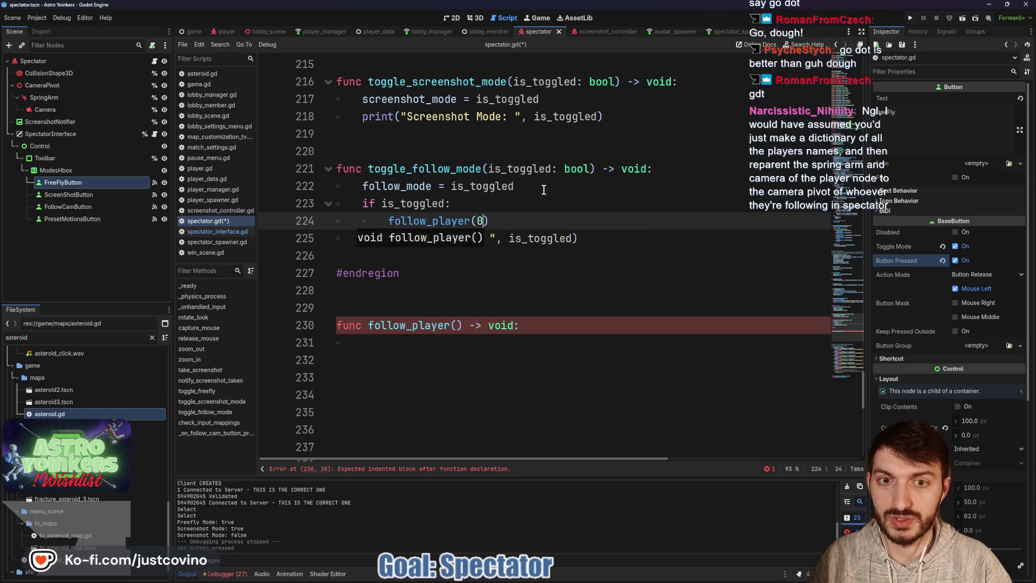
Give follow_player a player_idx: int parameter and a pass body, then save spectator.gd
{"action": "left_click", "coordinate": [460, 322]}
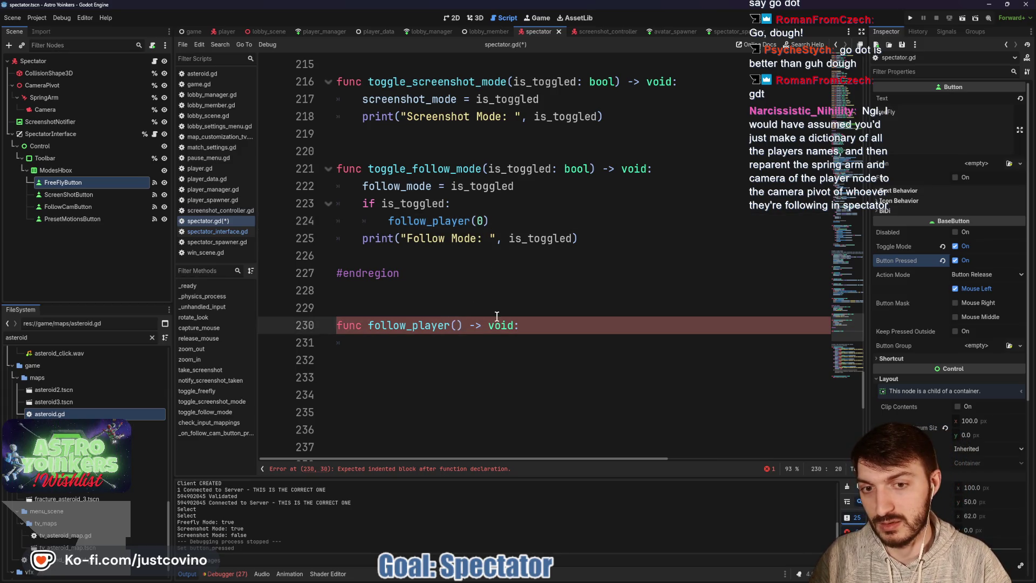
{"action": "type", "text": "player_id"}
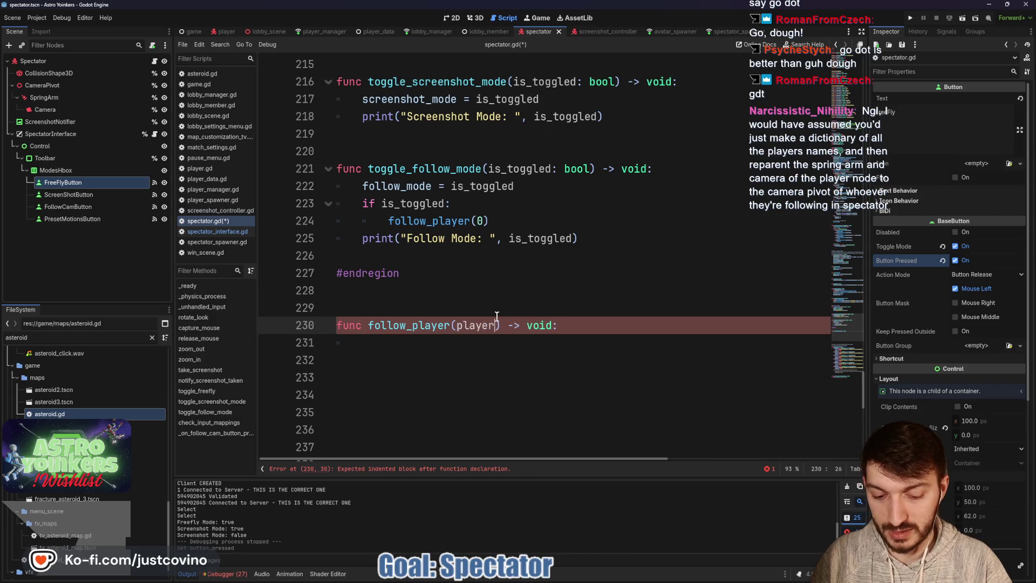
{"action": "type", "text": "x: "}
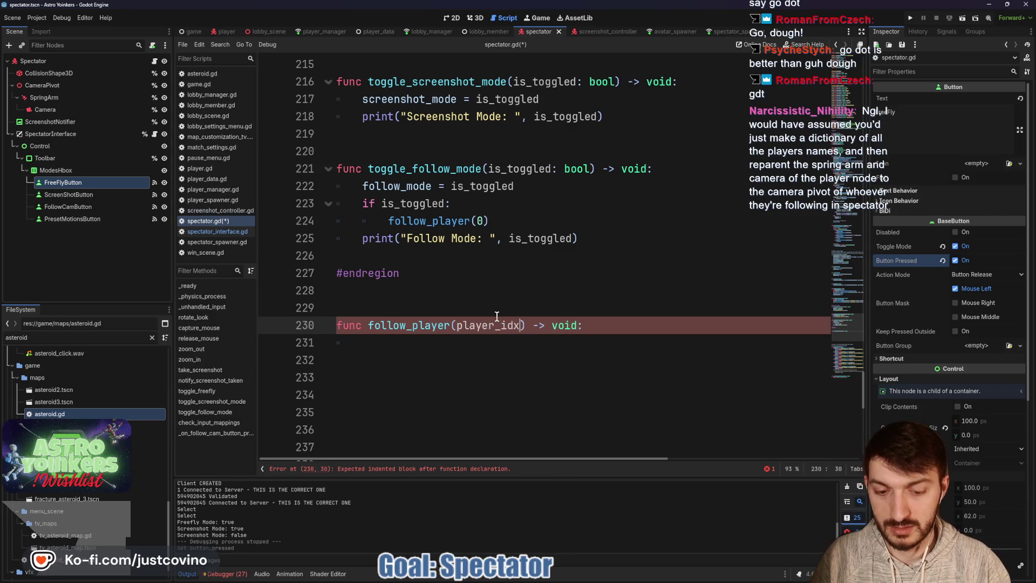
{"action": "type", "text": "int"}
{"action": "left_click", "coordinate": [485, 349]}
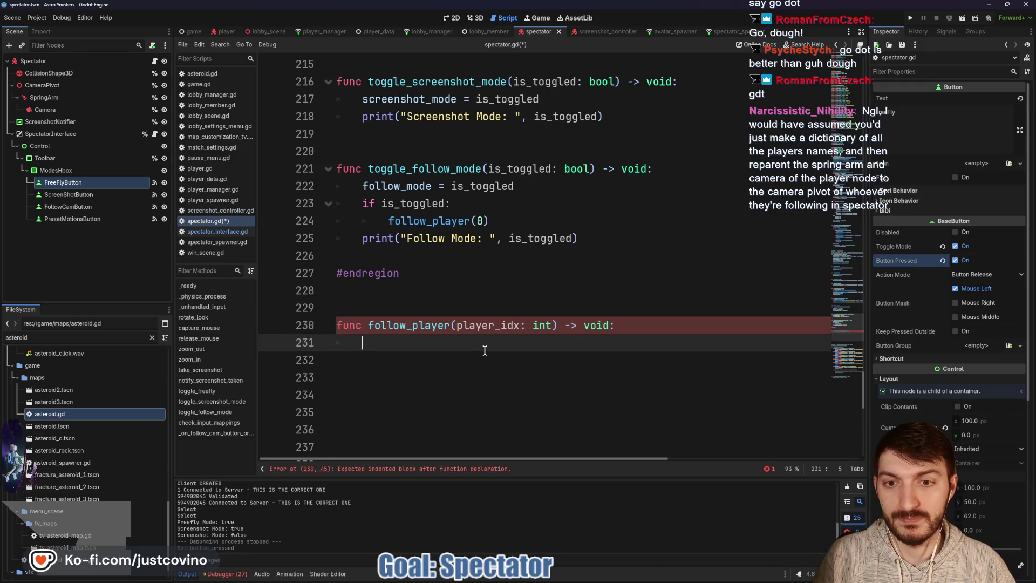
{"action": "type", "text": "pa"}
{"action": "key", "text": "Return"}
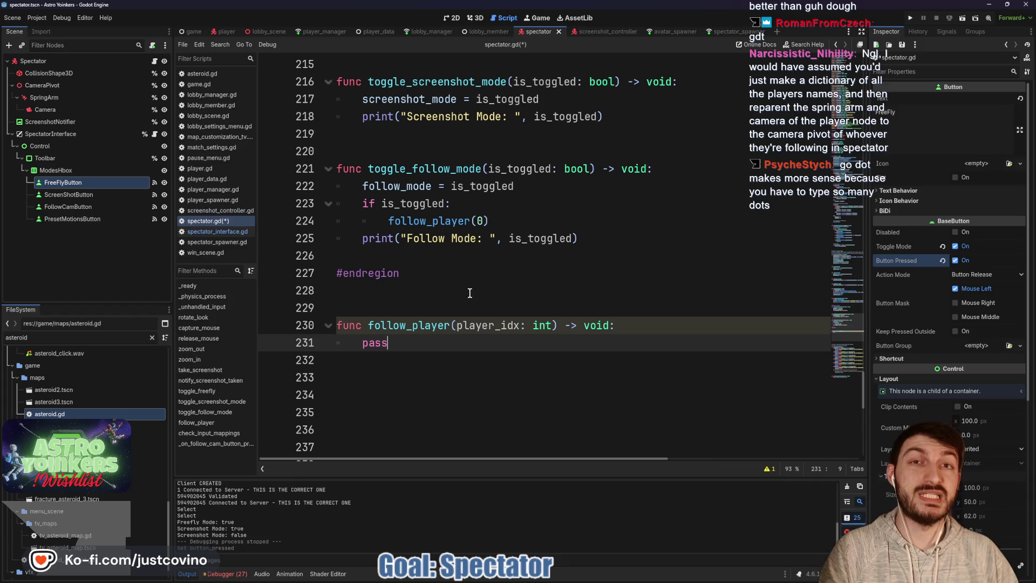
{"action": "left_click", "coordinate": [436, 312]}
{"action": "key", "text": "ctrl+s"}
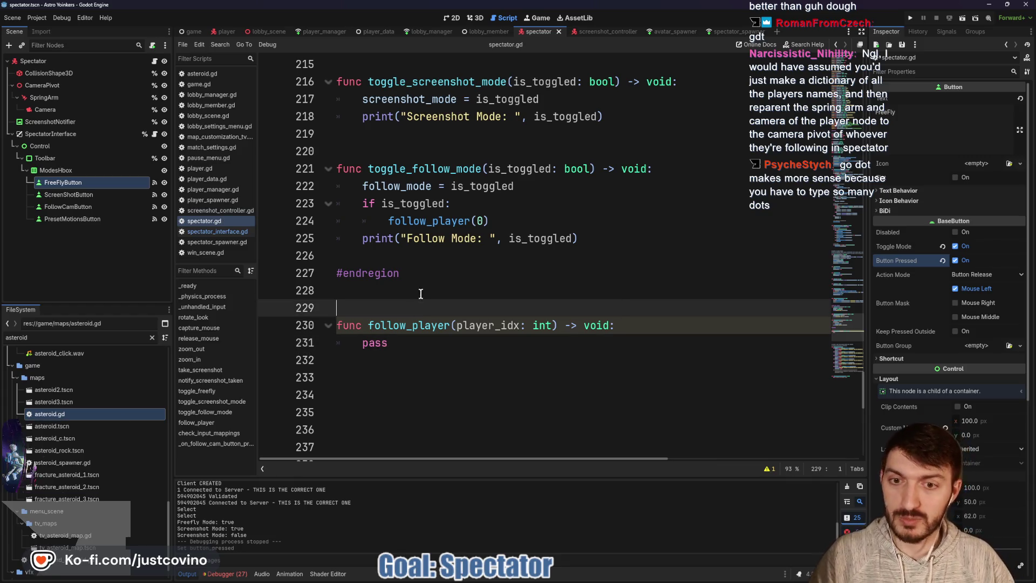
{"action": "left_click", "coordinate": [321, 32]}
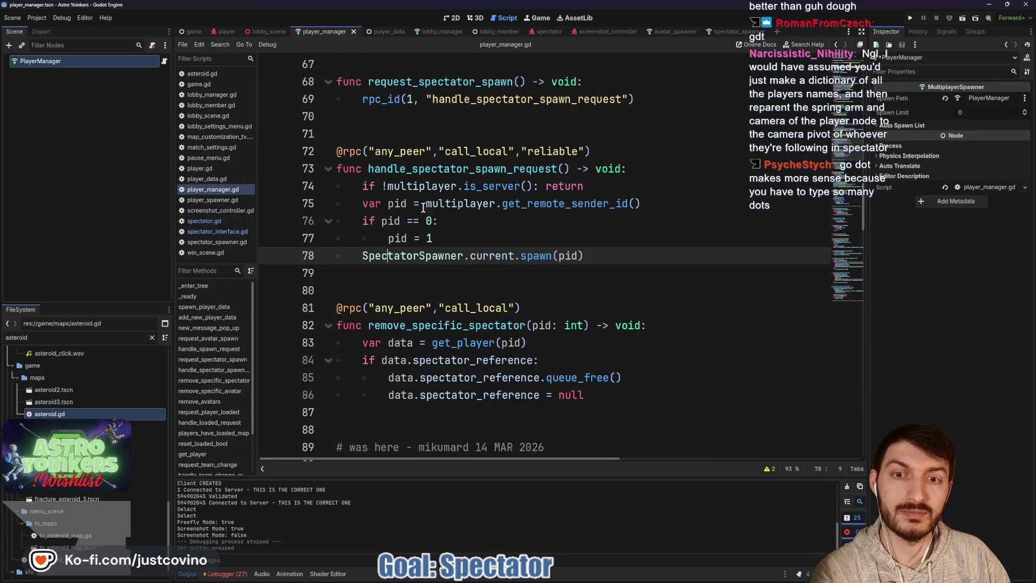
Highlight the players array declaration on line 5 of player_manager.gd, then view player_data.gd
{"action": "scroll", "coordinate": [514, 281], "scroll_direction": "up", "scroll_amount": 15}
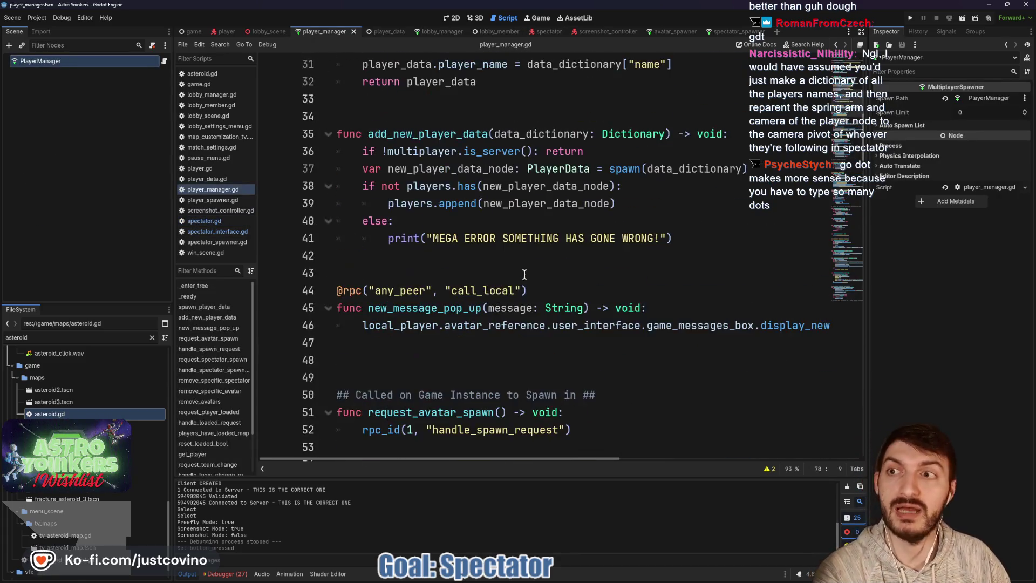
{"action": "scroll", "coordinate": [521, 271], "scroll_direction": "up", "scroll_amount": 5}
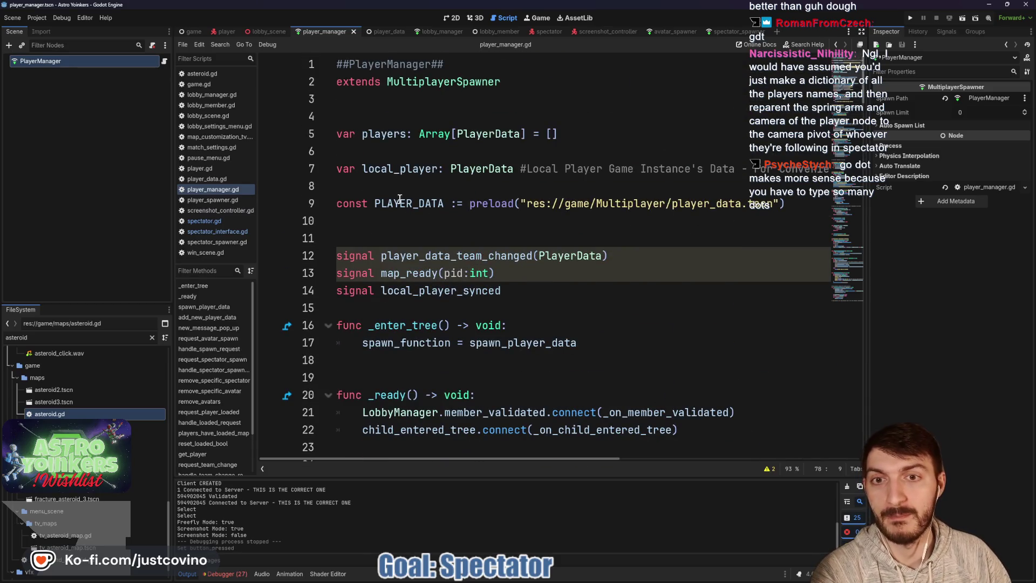
{"action": "left_click", "coordinate": [596, 136]}
{"action": "key", "text": "shift+Home"}
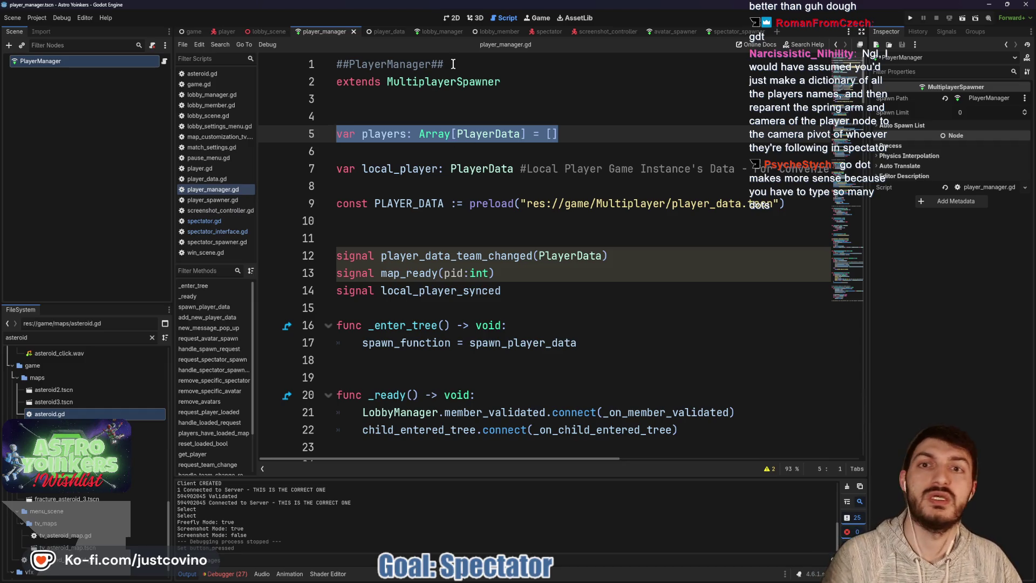
{"action": "left_click", "coordinate": [390, 31]}
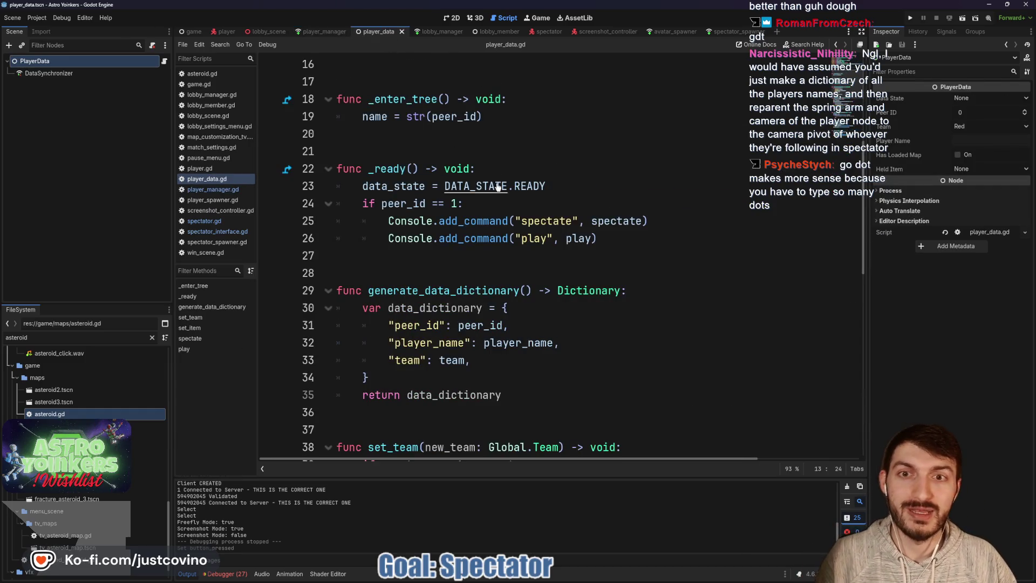
{"action": "left_click_drag", "start_coordinate": [565, 121], "coordinate": [635, 180]}
{"action": "left_click_drag", "start_coordinate": [553, 102], "coordinate": [629, 170]}
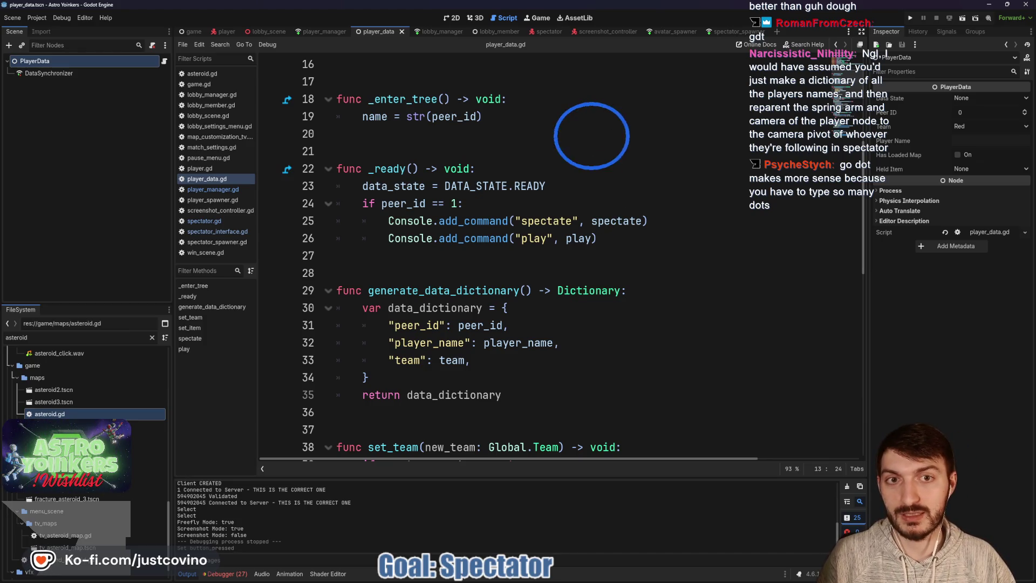
{"action": "mouse_move", "coordinate": [561, 184]}
{"action": "left_mouse_down"}
{"action": "mouse_move", "coordinate": [630, 259]}
{"action": "mouse_move", "coordinate": [604, 286]}
{"action": "left_mouse_up"}
{"action": "mouse_move", "coordinate": [603, 369]}
{"action": "left_mouse_down"}
{"action": "mouse_move", "coordinate": [572, 391]}
{"action": "mouse_move", "coordinate": [628, 414]}
{"action": "left_mouse_up"}
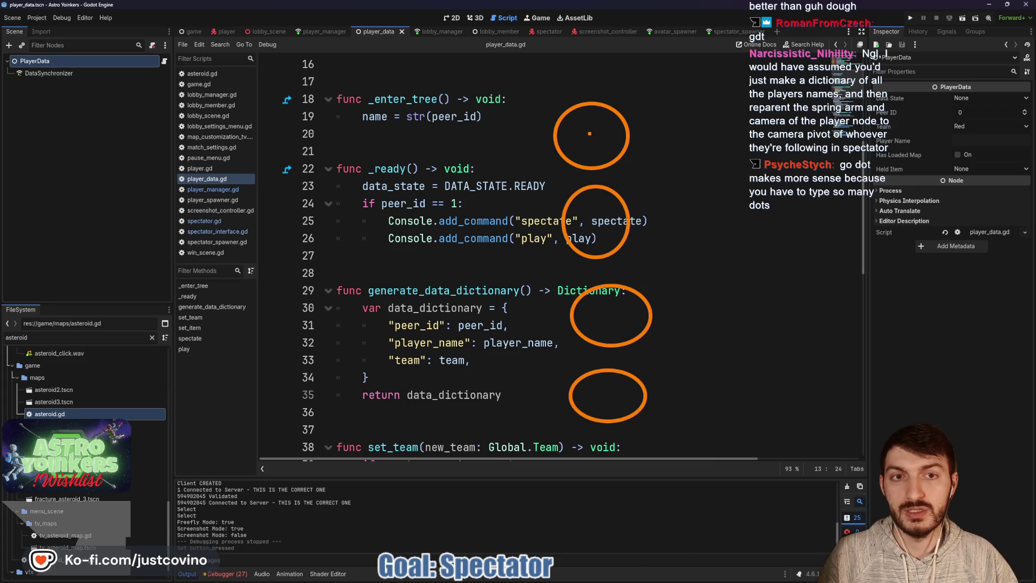
{"action": "left_click_drag", "start_coordinate": [599, 208], "coordinate": [593, 236]}
{"action": "left_click_drag", "start_coordinate": [614, 308], "coordinate": [611, 316]}
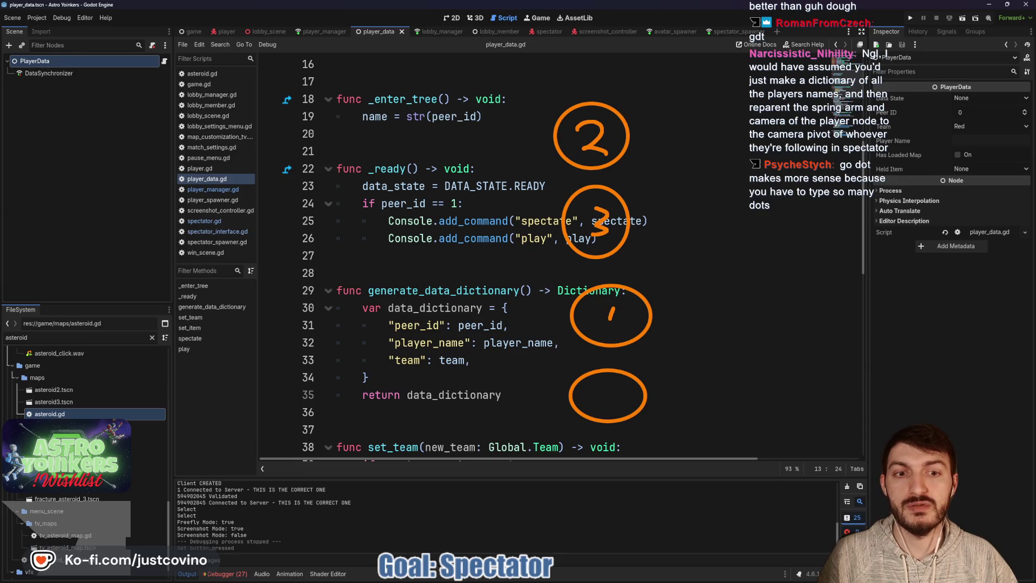
{"action": "left_click_drag", "start_coordinate": [613, 382], "coordinate": [593, 404]}
{"action": "left_click_drag", "start_coordinate": [667, 398], "coordinate": [707, 399]}
{"action": "left_click_drag", "start_coordinate": [696, 390], "coordinate": [696, 406]}
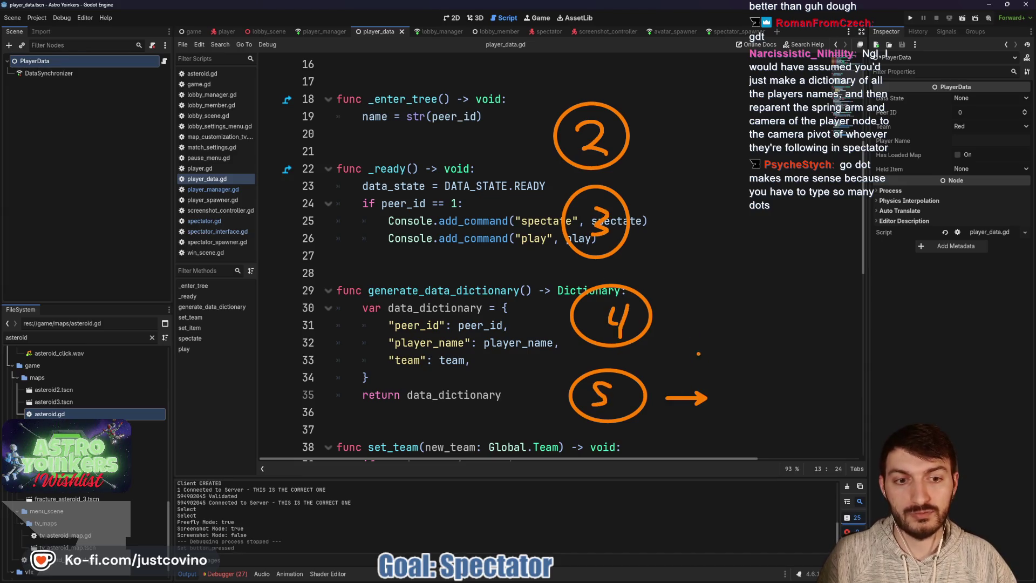
{"action": "left_click_drag", "start_coordinate": [715, 115], "coordinate": [718, 116]}
{"action": "mouse_move", "coordinate": [712, 164]}
{"action": "left_mouse_down"}
{"action": "mouse_move", "coordinate": [732, 210]}
{"action": "mouse_move", "coordinate": [698, 214]}
{"action": "left_mouse_up"}
{"action": "left_click_drag", "start_coordinate": [701, 175], "coordinate": [738, 172]}
{"action": "mouse_move", "coordinate": [699, 229]}
{"action": "left_mouse_down"}
{"action": "mouse_move", "coordinate": [692, 273]}
{"action": "mouse_move", "coordinate": [677, 281]}
{"action": "left_mouse_up"}
{"action": "left_click_drag", "start_coordinate": [679, 261], "coordinate": [708, 258]}
{"action": "left_click_drag", "start_coordinate": [718, 313], "coordinate": [716, 315]}
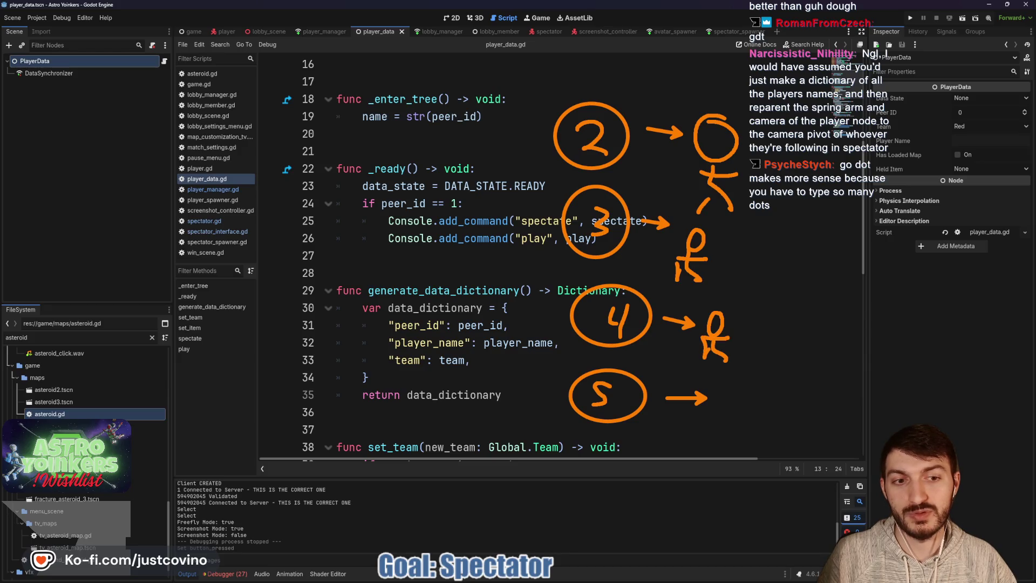
{"action": "left_click_drag", "start_coordinate": [723, 389], "coordinate": [721, 380]}
{"action": "left_click_drag", "start_coordinate": [719, 442], "coordinate": [701, 463]}
{"action": "left_click_drag", "start_coordinate": [711, 423], "coordinate": [764, 429]}
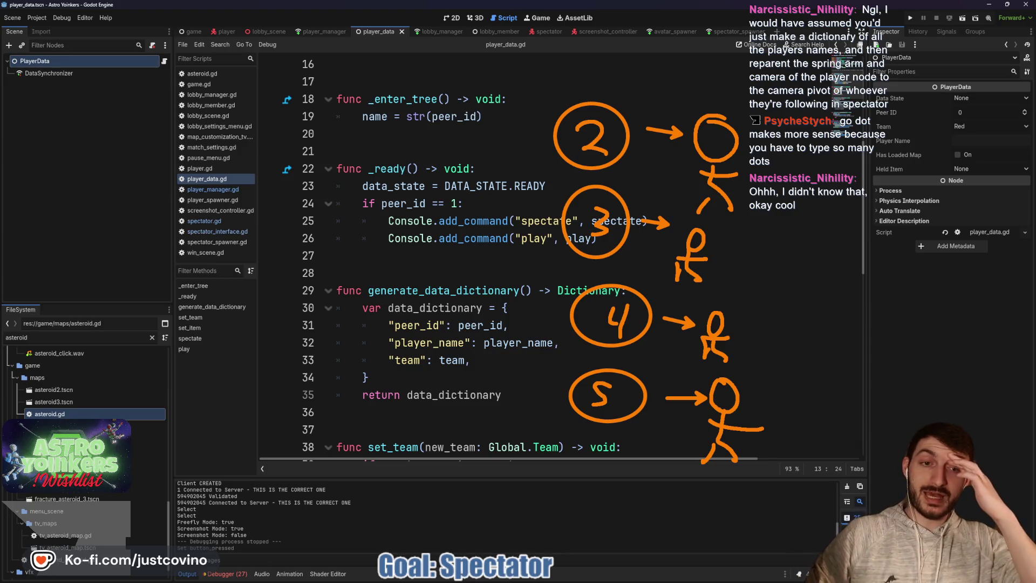
{"action": "key", "text": "Escape"}
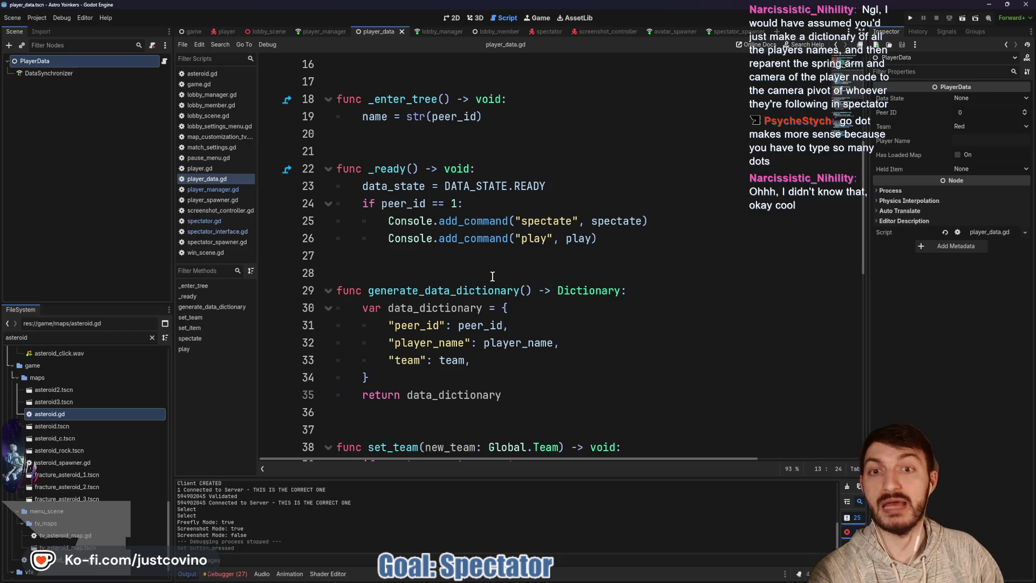
Back in spectator.gd, replace follow_player's pass placeholder with global_position
{"action": "scroll", "coordinate": [492, 277], "scroll_direction": "up", "scroll_amount": 4}
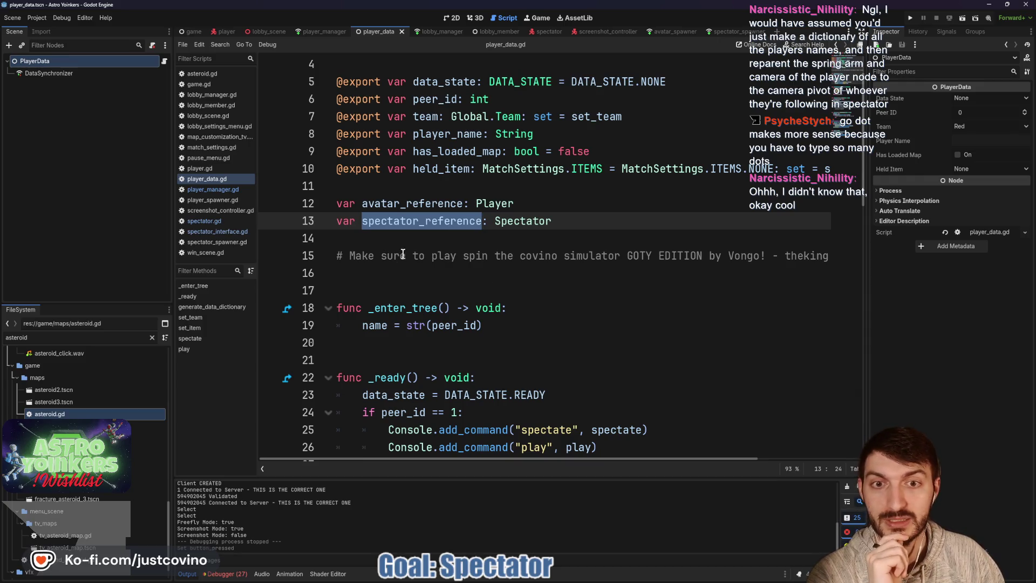
{"action": "left_click", "coordinate": [321, 31]}
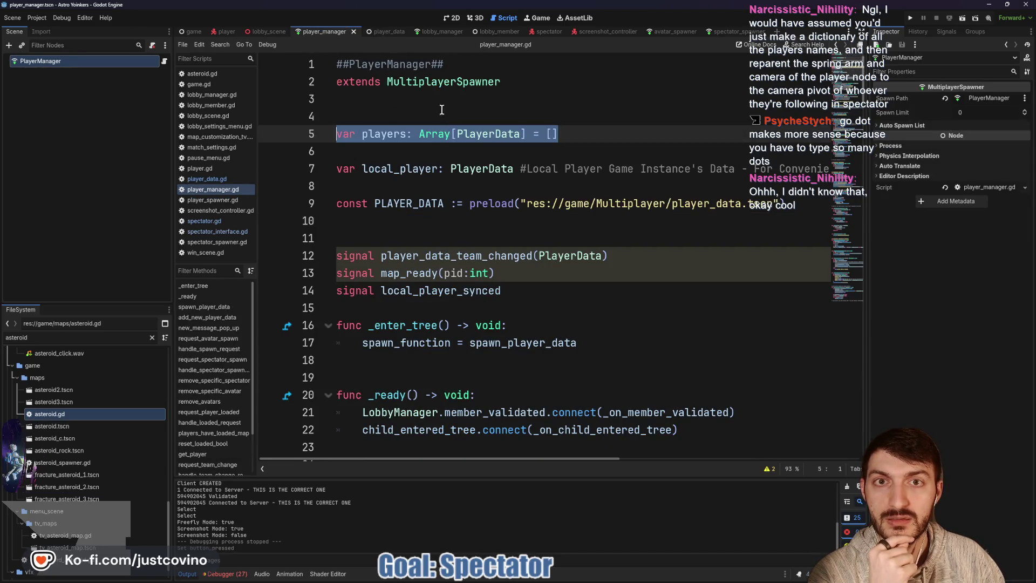
{"action": "left_click", "coordinate": [543, 30]}
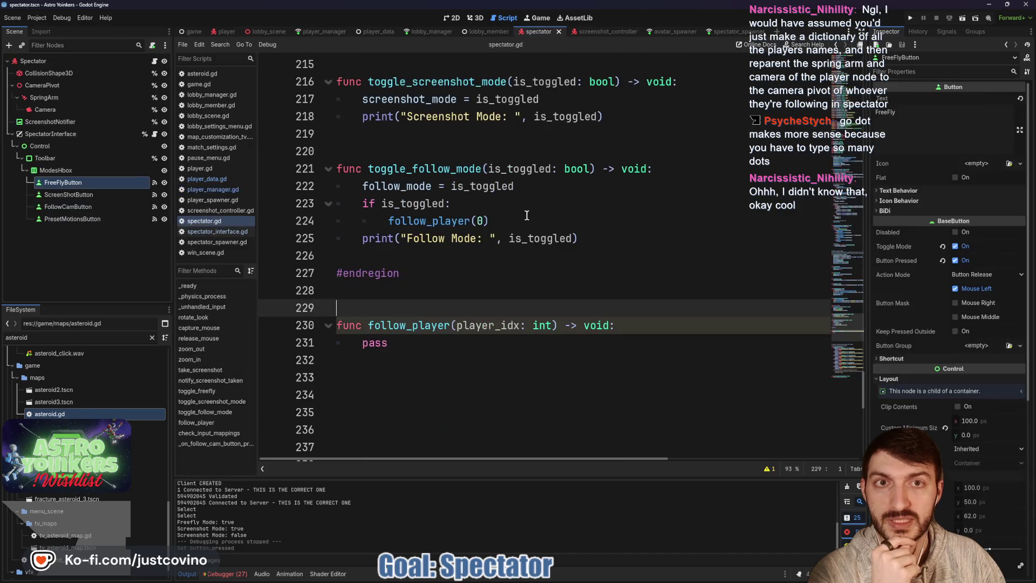
{"action": "left_click", "coordinate": [568, 345]}
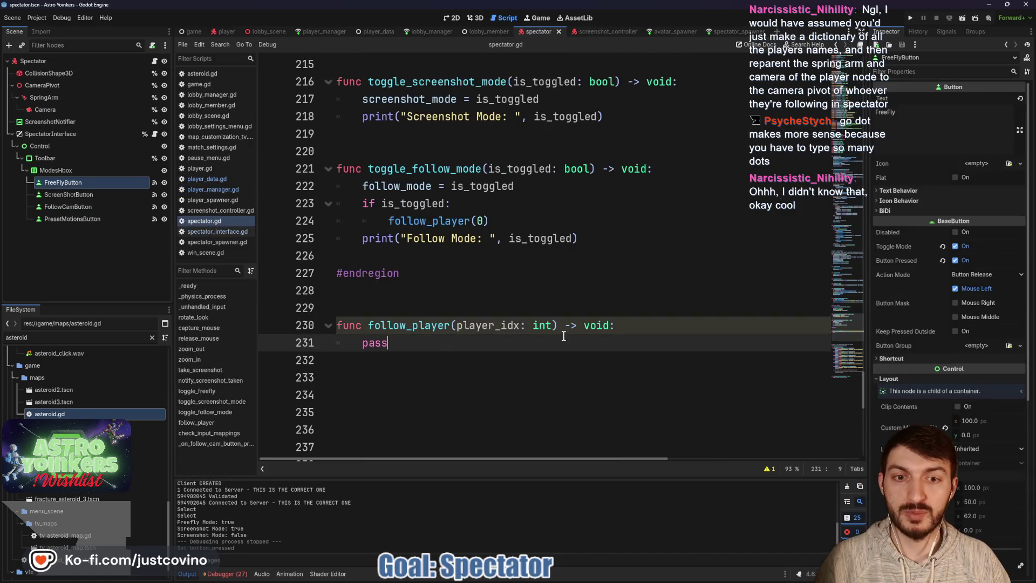
{"action": "key", "text": "BackSpace"}
{"action": "key", "text": "BackSpace"}
{"action": "key", "text": "BackSpace"}
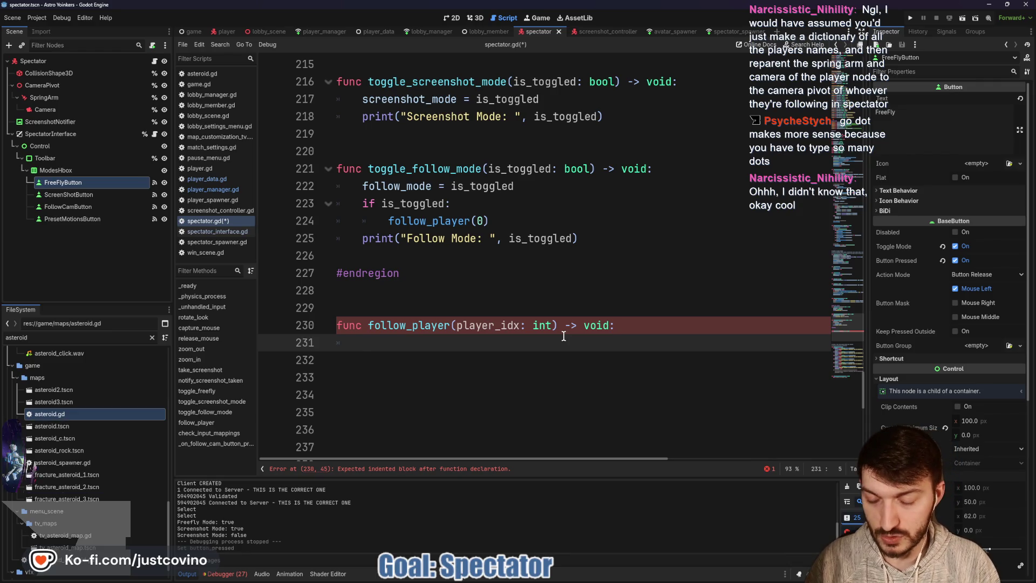
{"action": "type", "text": "GLOBAL"}
{"action": "key", "text": "BackSpace"}
{"action": "key", "text": "BackSpace"}
{"action": "key", "text": "BackSpace"}
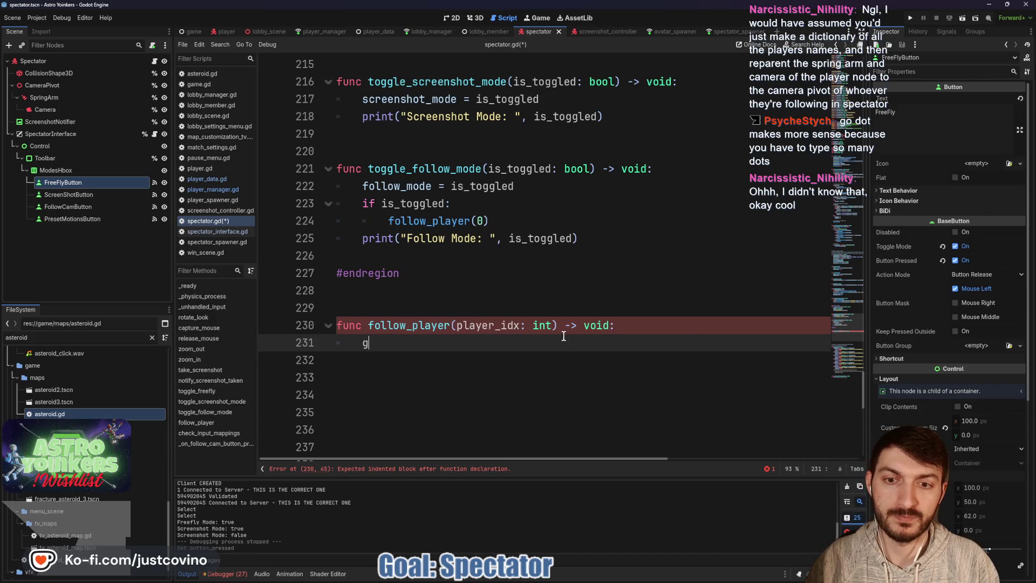
{"action": "type", "text": "global_po"}
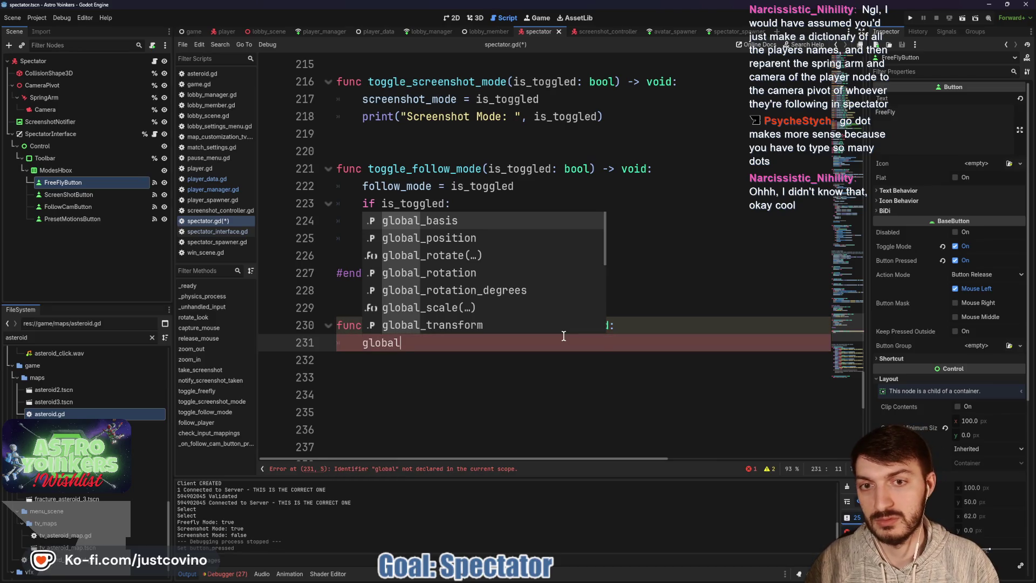
{"action": "key", "text": "Return"}
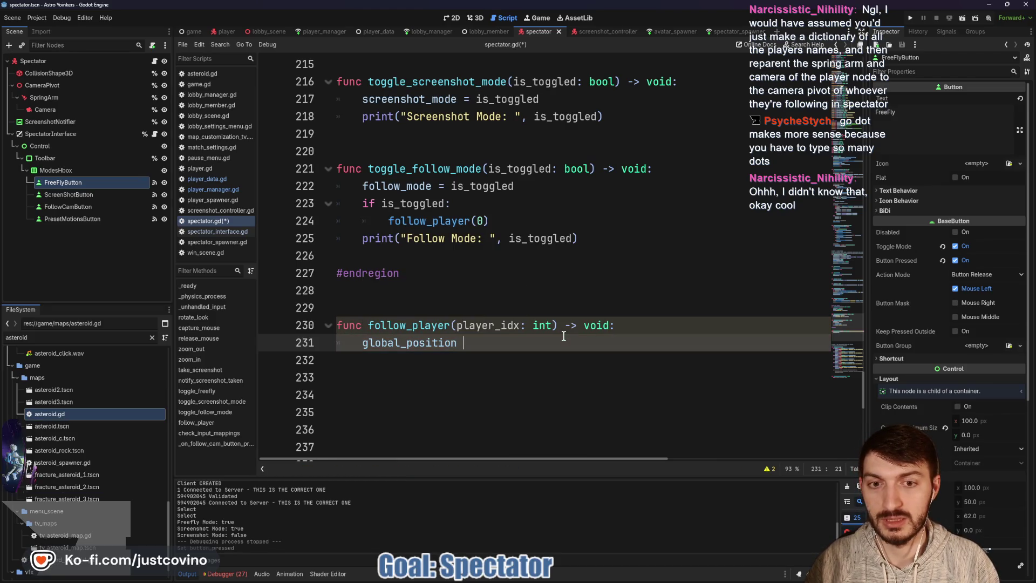
Complete the line as global_position = PlayerManager.players[player_idx]
{"action": "type", "text": "= PlayerMnaager"}
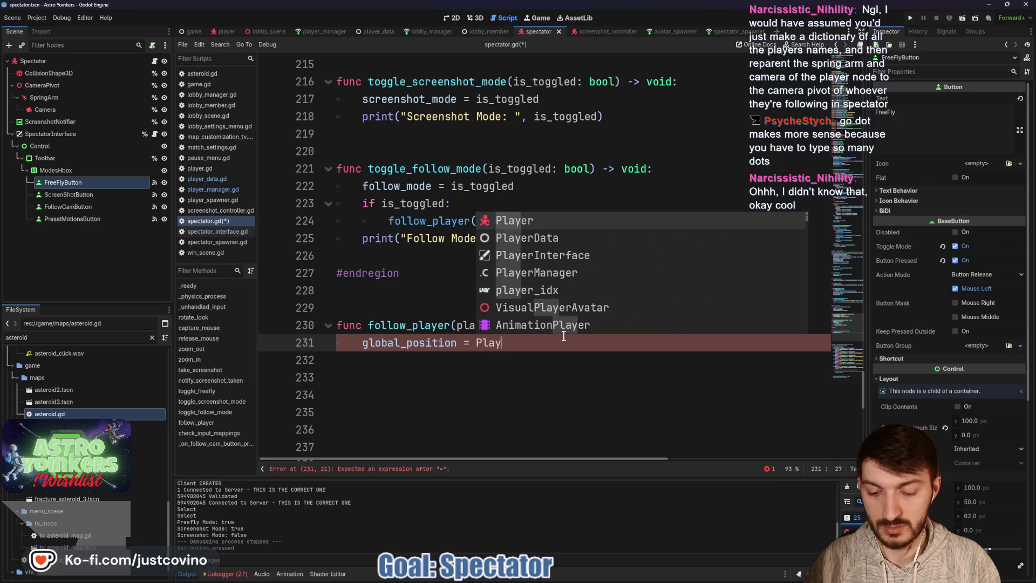
{"action": "key", "text": "BackSpace"}
{"action": "key", "text": "BackSpace"}
{"action": "key", "text": "BackSpace"}
{"action": "type", "text": "ana"}
{"action": "key", "text": "Return"}
{"action": "type", "text": "."}
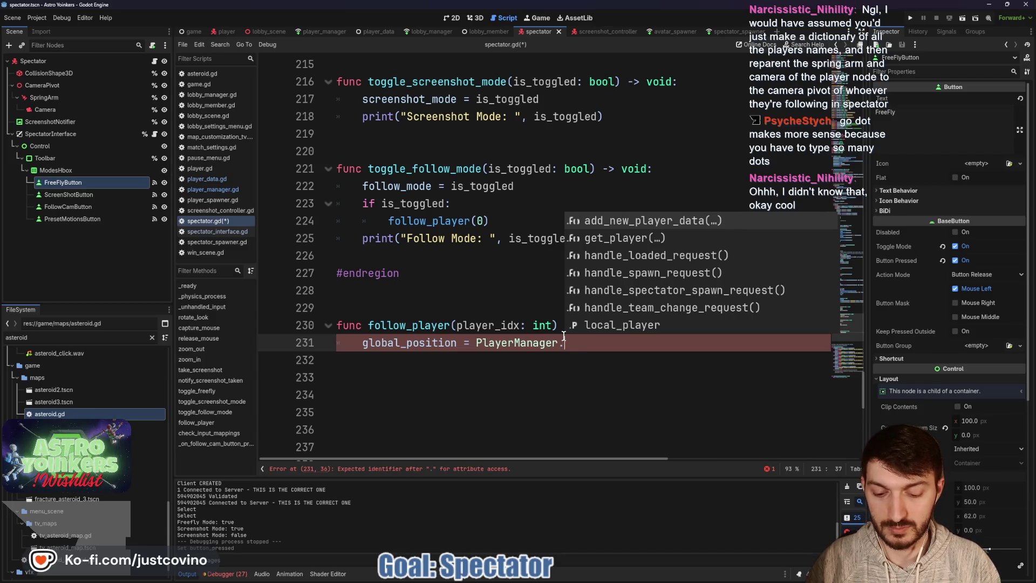
{"action": "type", "text": "player"}
{"action": "key", "text": "Return"}
{"action": "type", "text": "[player"}
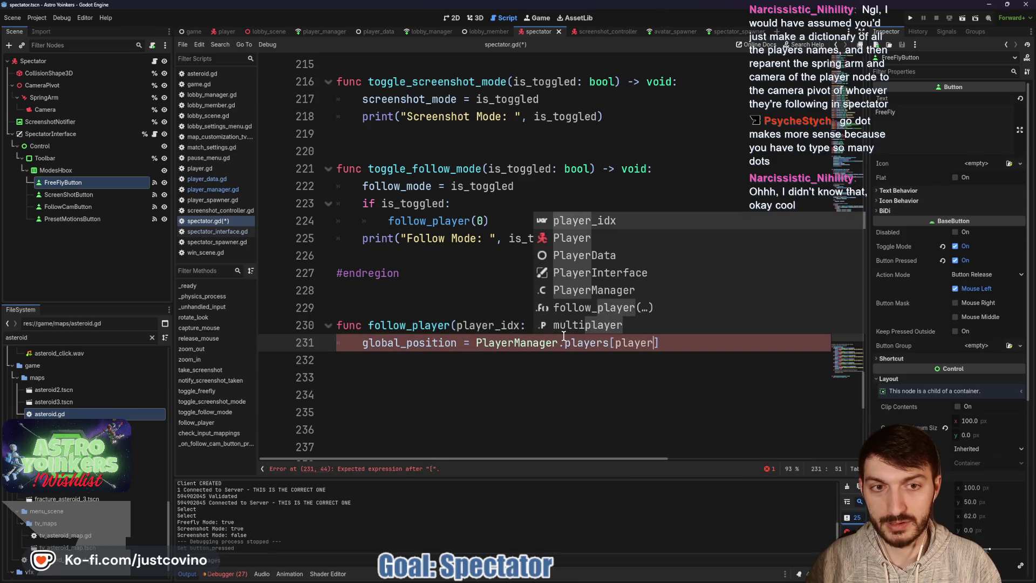
{"action": "key", "text": "Return"}
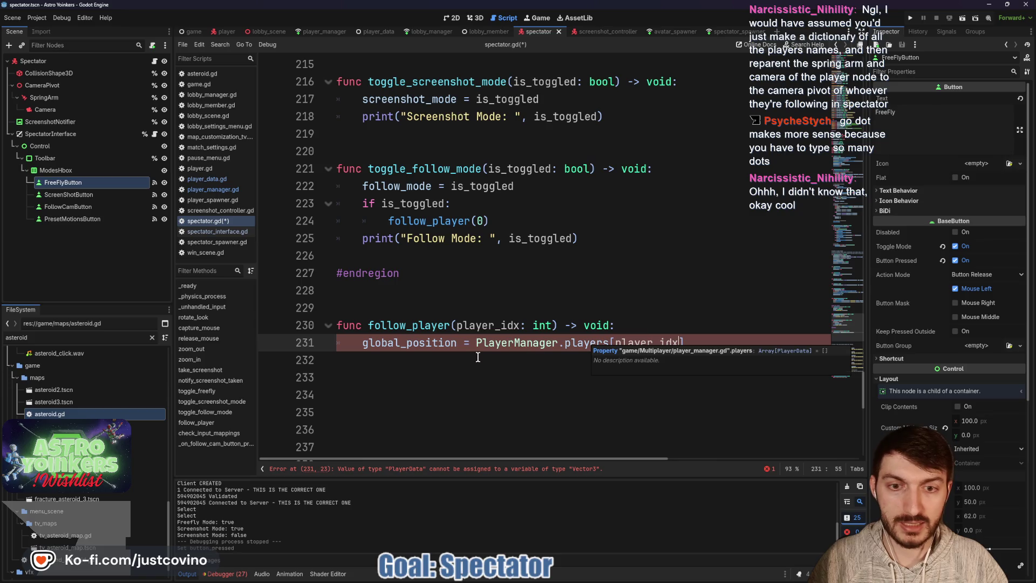
{"action": "left_click_drag", "start_coordinate": [457, 344], "coordinate": [361, 344]}
Change the line to var data = PlayerManager.players[player_idx] and start an if below it
{"action": "type", "text": "var data"}
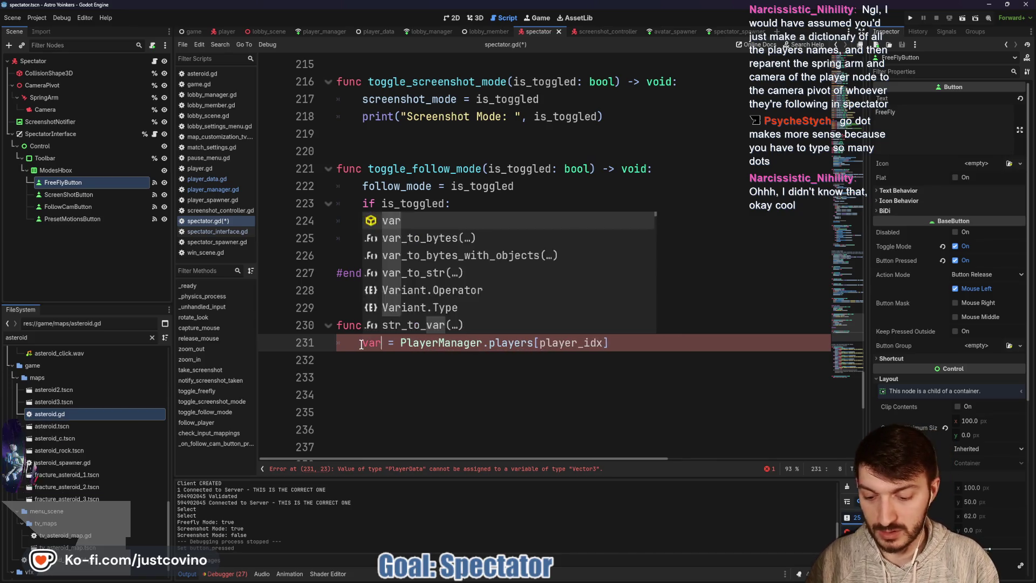
{"action": "left_click", "coordinate": [654, 344]}
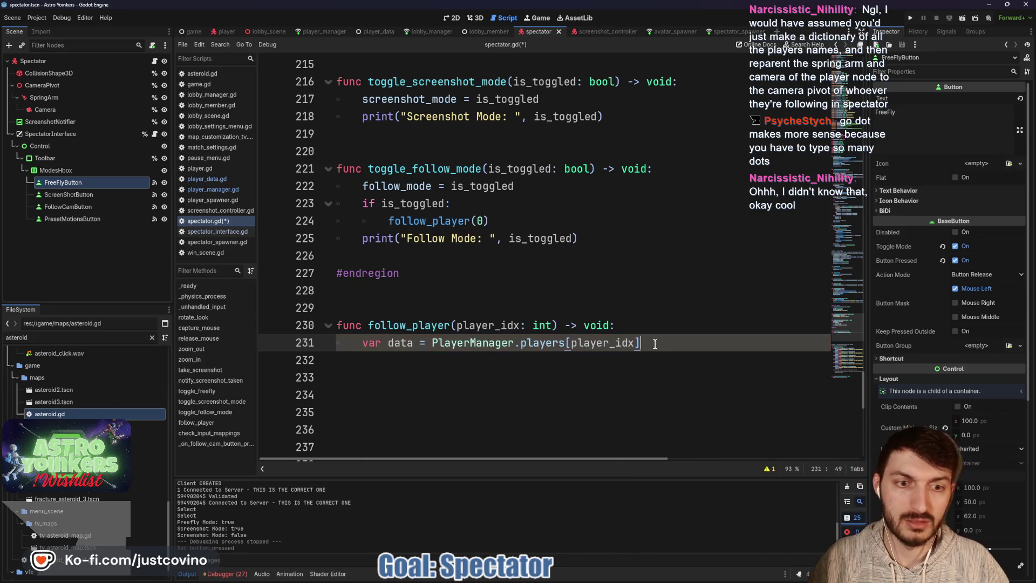
{"action": "key", "text": "Return"}
{"action": "type", "text": "if"}
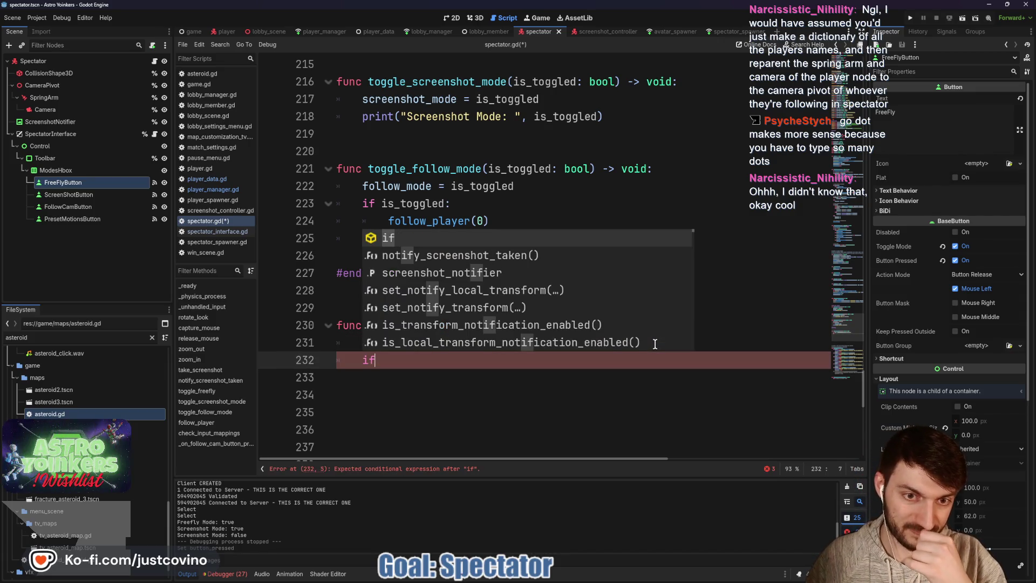
{"action": "key", "text": "Escape"}
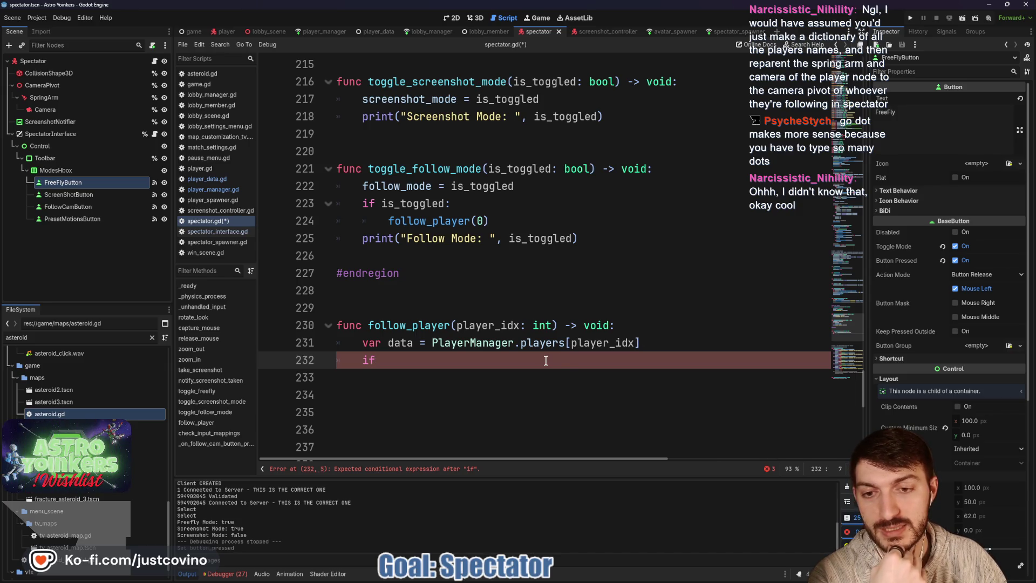
{"action": "left_click", "coordinate": [659, 344]}
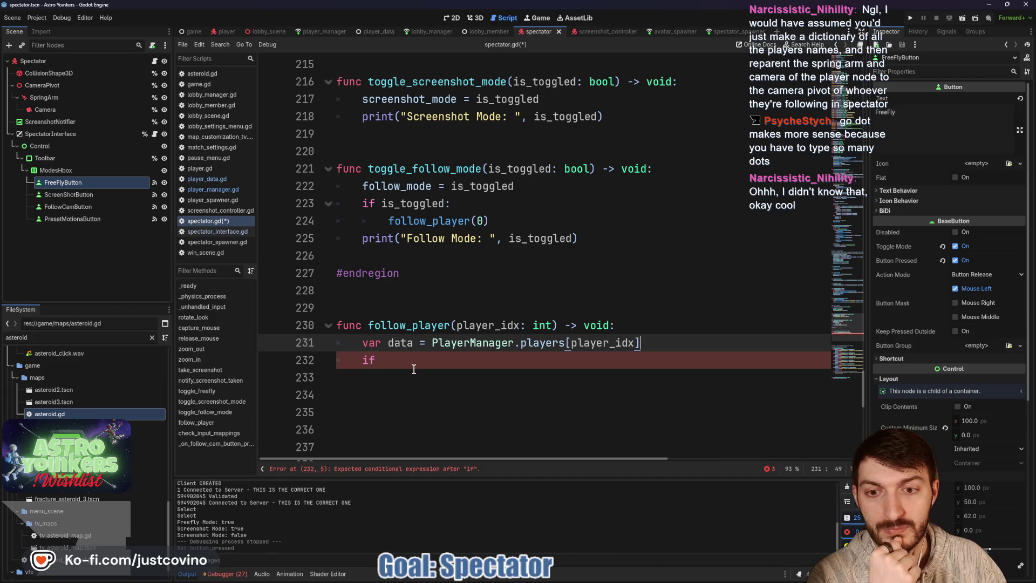
Write the condition if not data.avatar_reference with a player_idx reassignment under it
{"action": "left_click", "coordinate": [409, 360]}
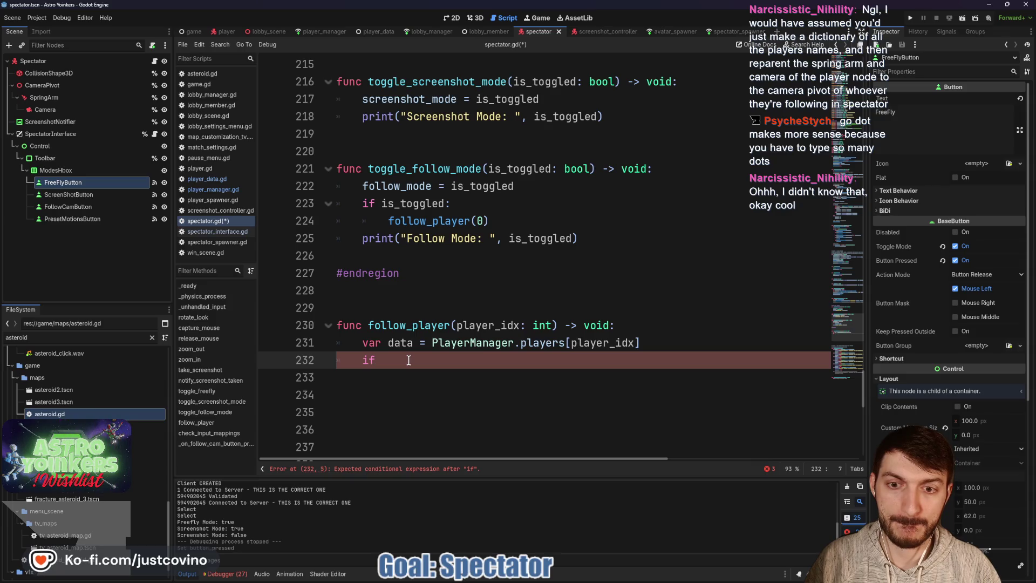
{"action": "type", "text": "da"}
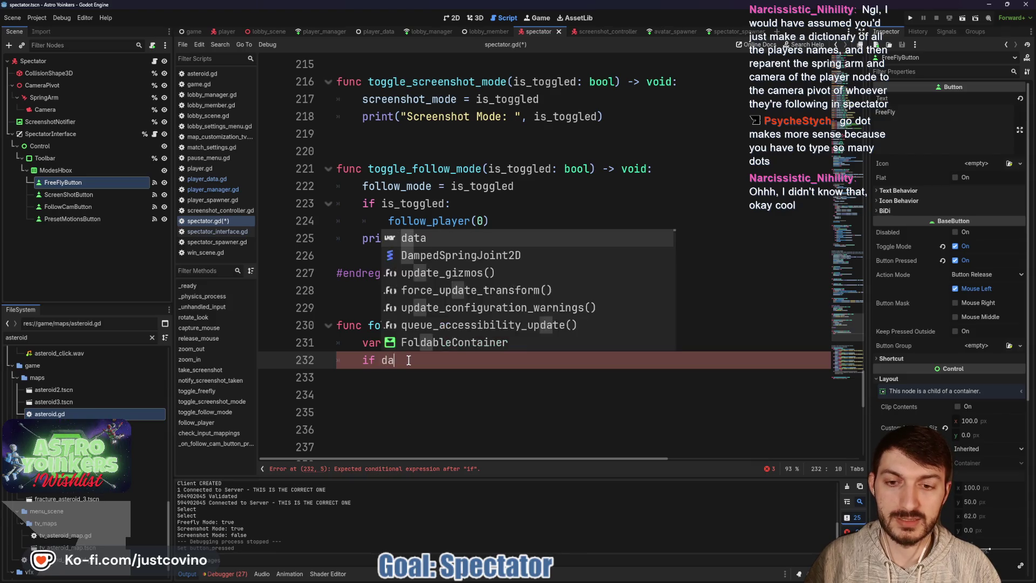
{"action": "type", "text": "ta.ava"}
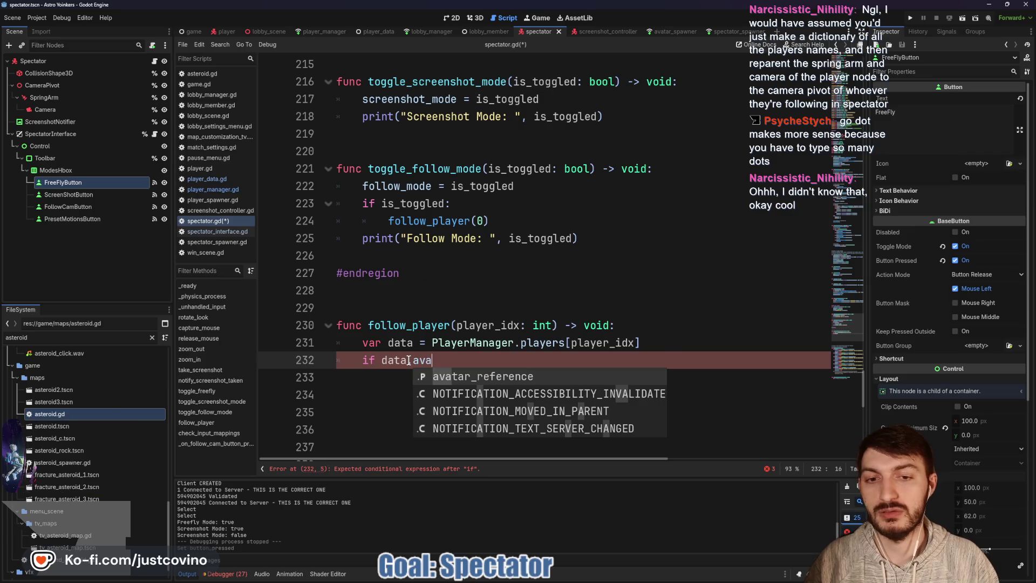
{"action": "key", "text": "Return"}
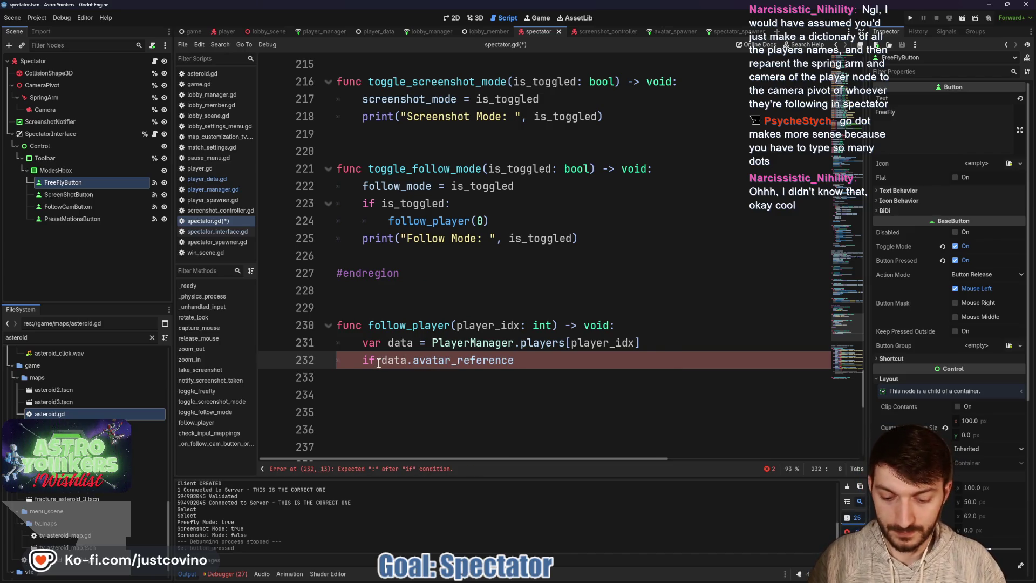
{"action": "type", "text": "not"}
{"action": "left_click", "coordinate": [576, 360]}
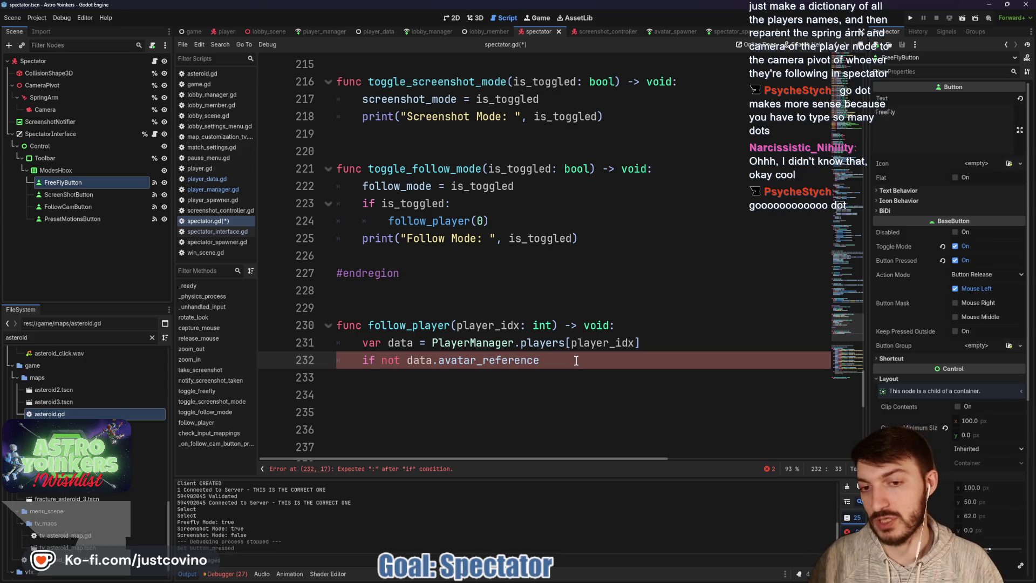
{"action": "key", "text": "Return"}
{"action": "type", "text": "data ="}
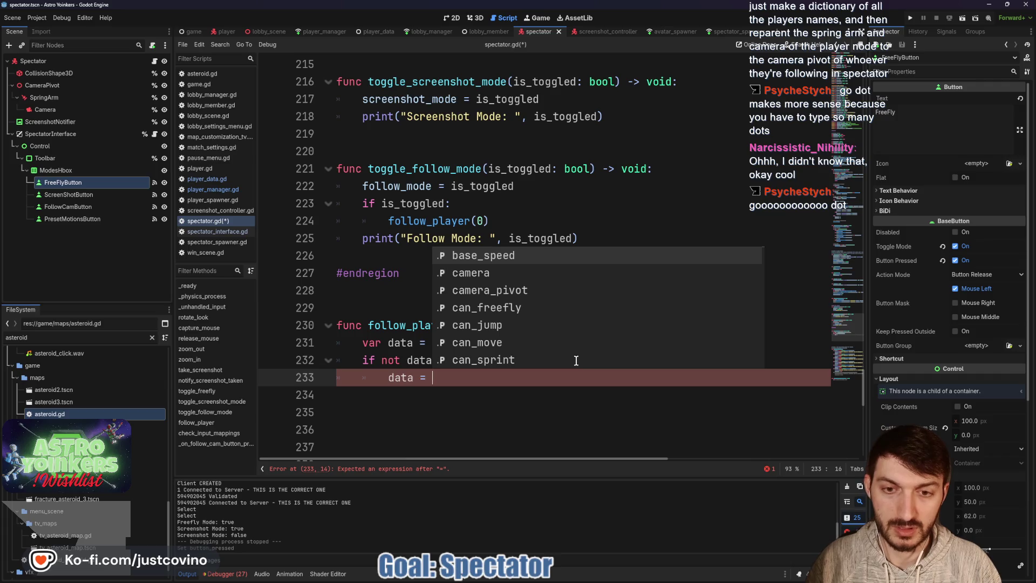
{"action": "key", "text": "Escape"}
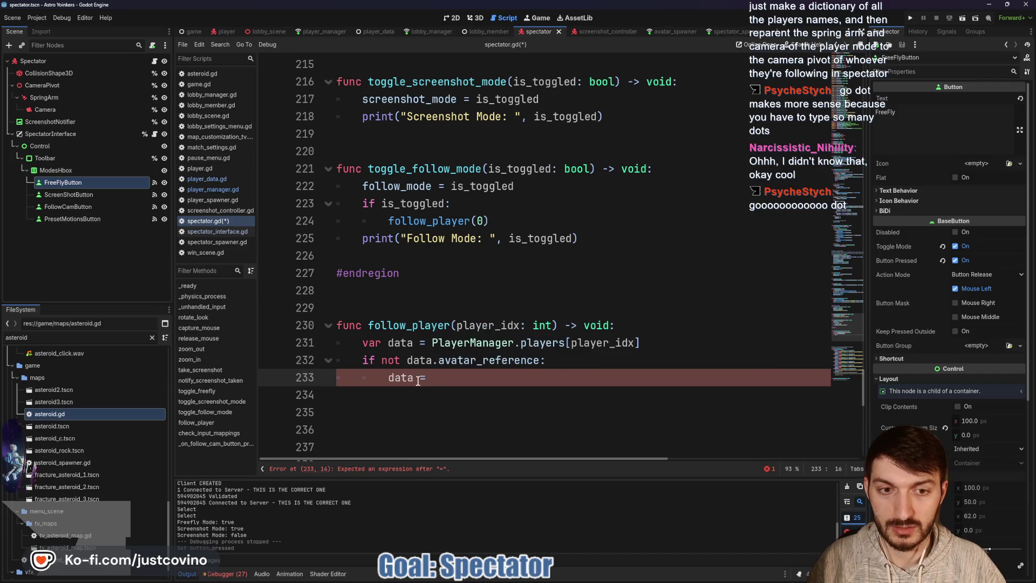
{"action": "left_click_drag", "start_coordinate": [414, 377], "coordinate": [380, 376]}
{"action": "type", "text": "player"}
{"action": "key", "text": "Return"}
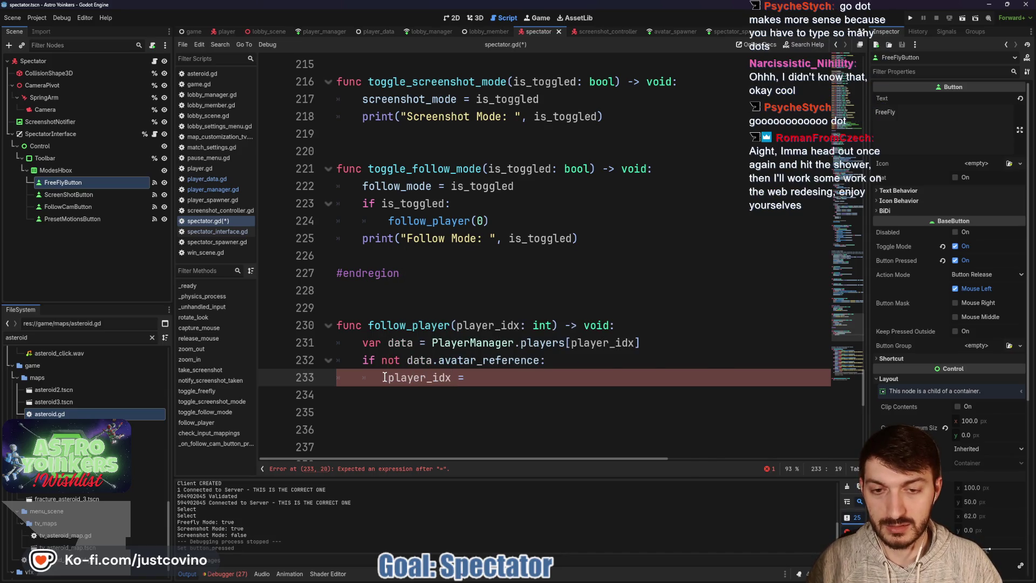
Make the reassignment a wrapi call on player_idx so it wraps to the next index
{"action": "key", "text": "End"}
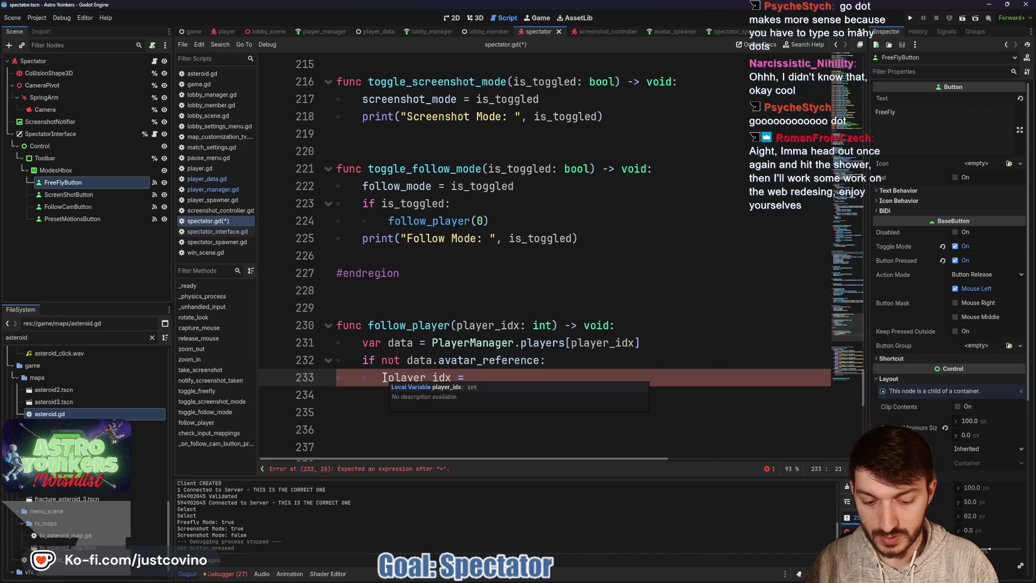
{"action": "type", "text": "warp"}
{"action": "key", "text": "BackSpace"}
{"action": "key", "text": "BackSpace"}
{"action": "key", "text": "BackSpace"}
{"action": "type", "text": "rapi"}
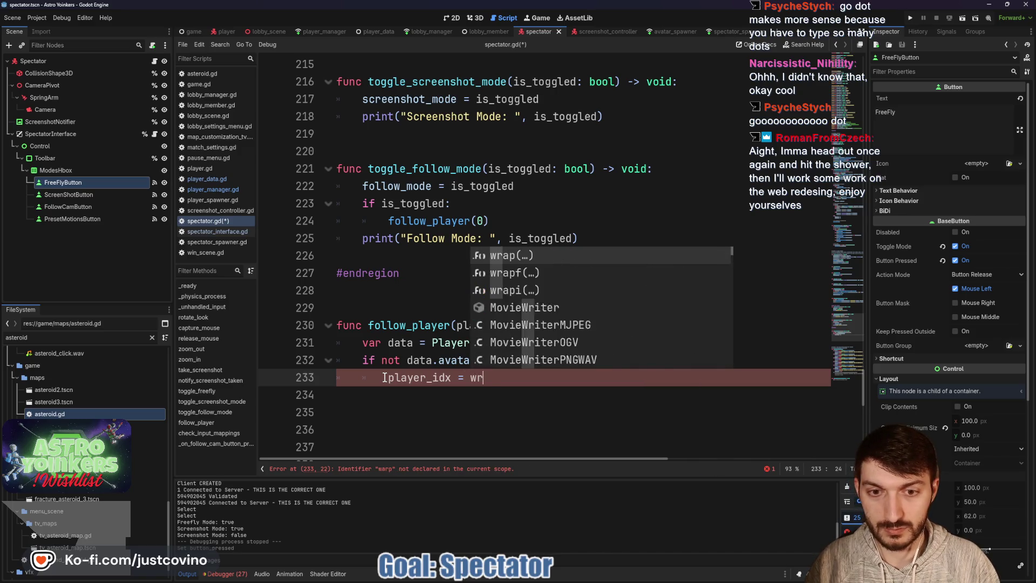
{"action": "key", "text": "Return"}
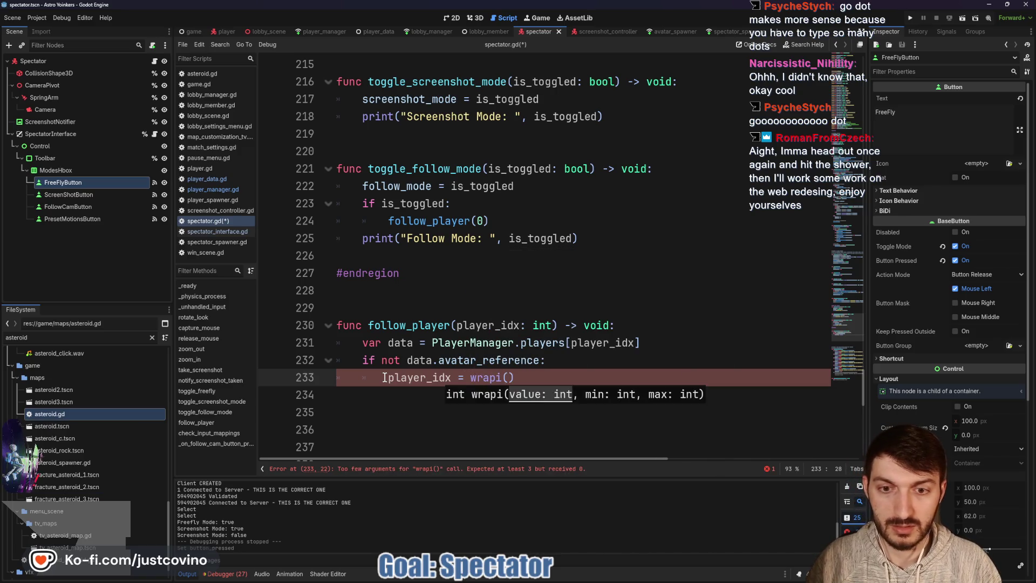
{"action": "type", "text": "player_idx + 1, 0, PlayerManager.players.size("}
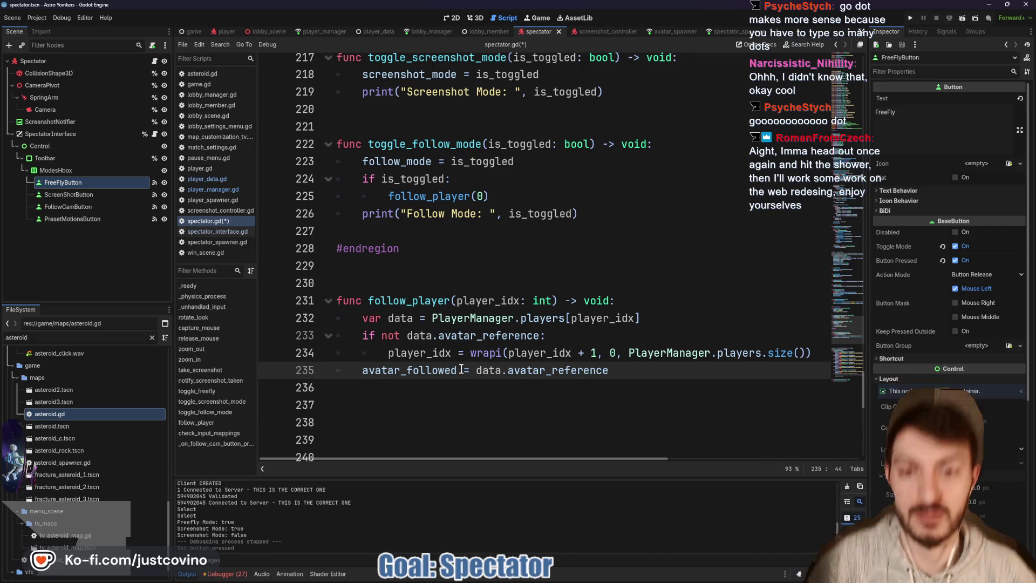
{"action": "scroll", "coordinate": [627, 318], "scroll_direction": "down", "scroll_amount": 1}
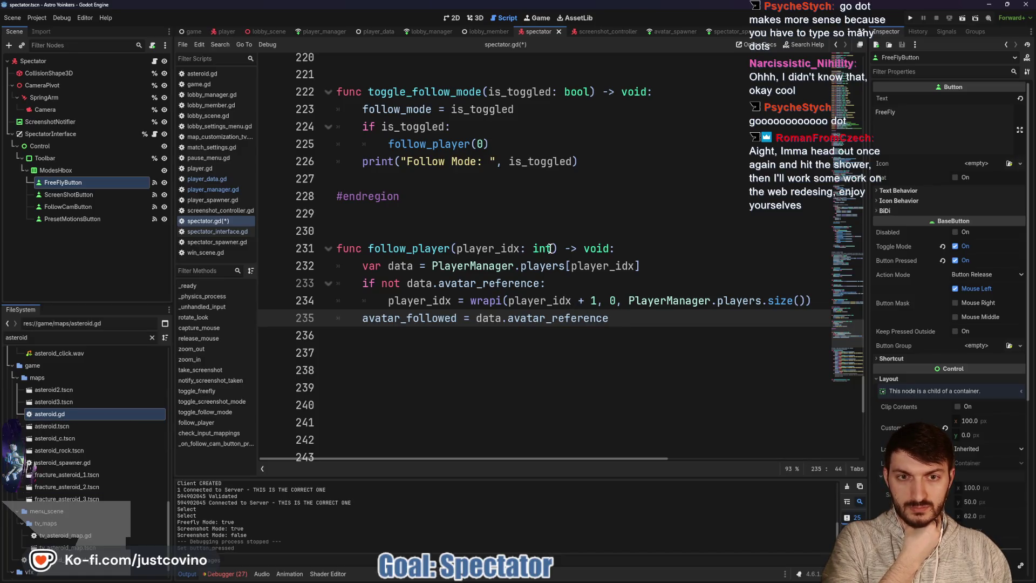
{"action": "mouse_move", "coordinate": [550, 249]}
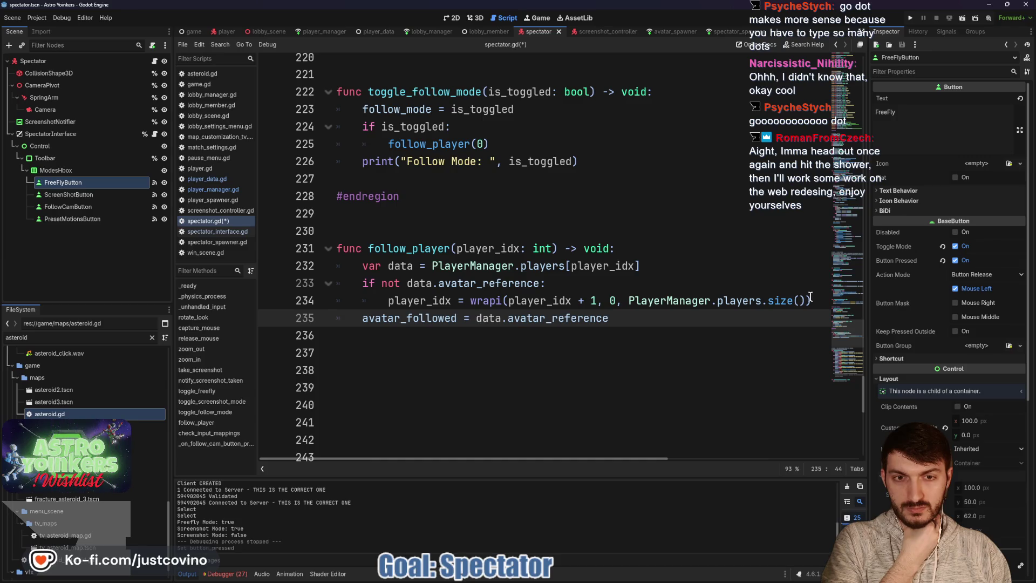
{"action": "left_click_drag", "start_coordinate": [551, 247], "coordinate": [455, 250]}
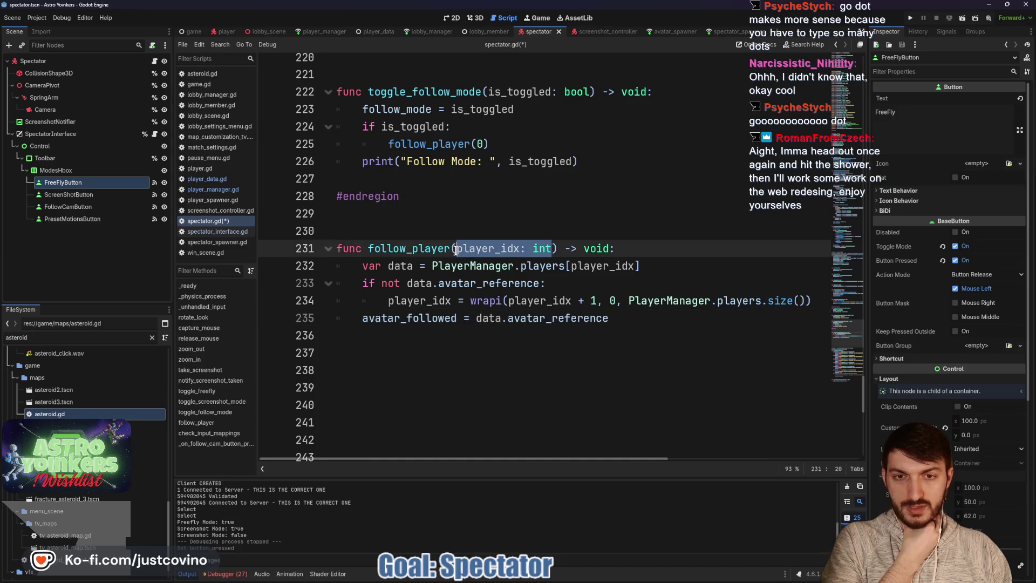
Declare var player_follow_idx: int = 0 below avatar_followed and save spectator.gd
{"action": "scroll", "coordinate": [582, 304], "scroll_direction": "up", "scroll_amount": 20}
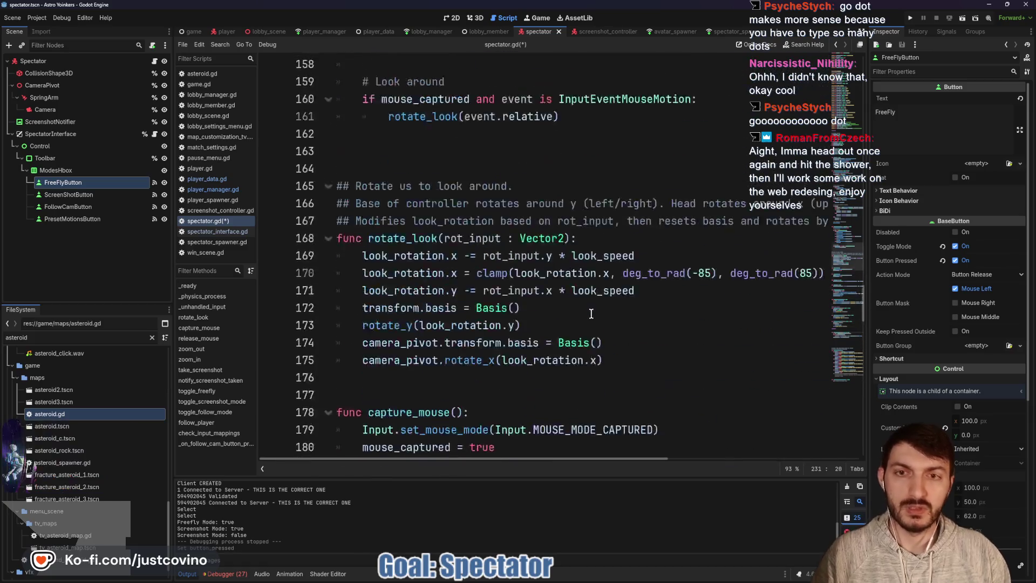
{"action": "scroll", "coordinate": [577, 319], "scroll_direction": "up", "scroll_amount": 15}
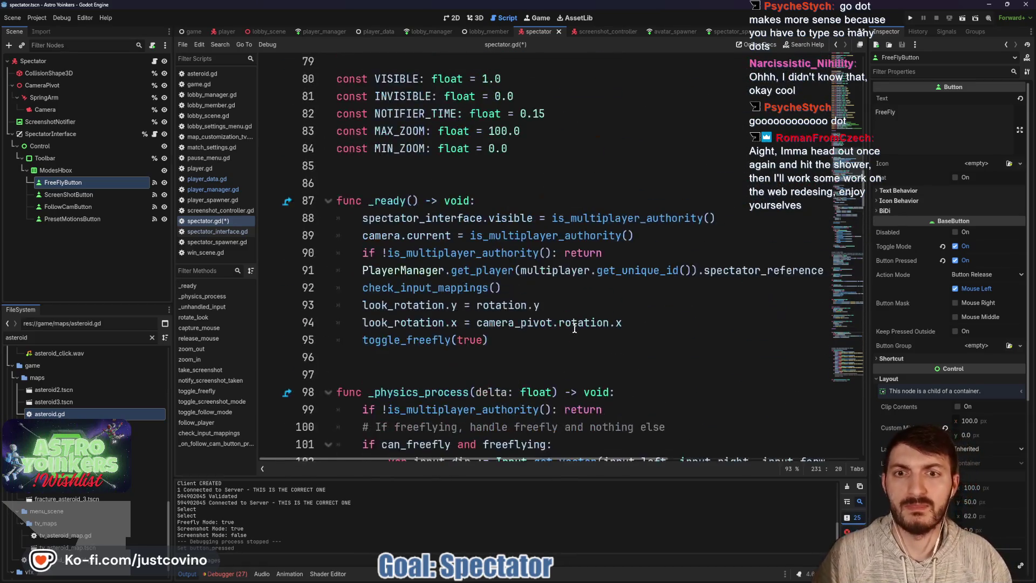
{"action": "scroll", "coordinate": [539, 324], "scroll_direction": "up", "scroll_amount": 2}
{"action": "left_click", "coordinate": [546, 343]}
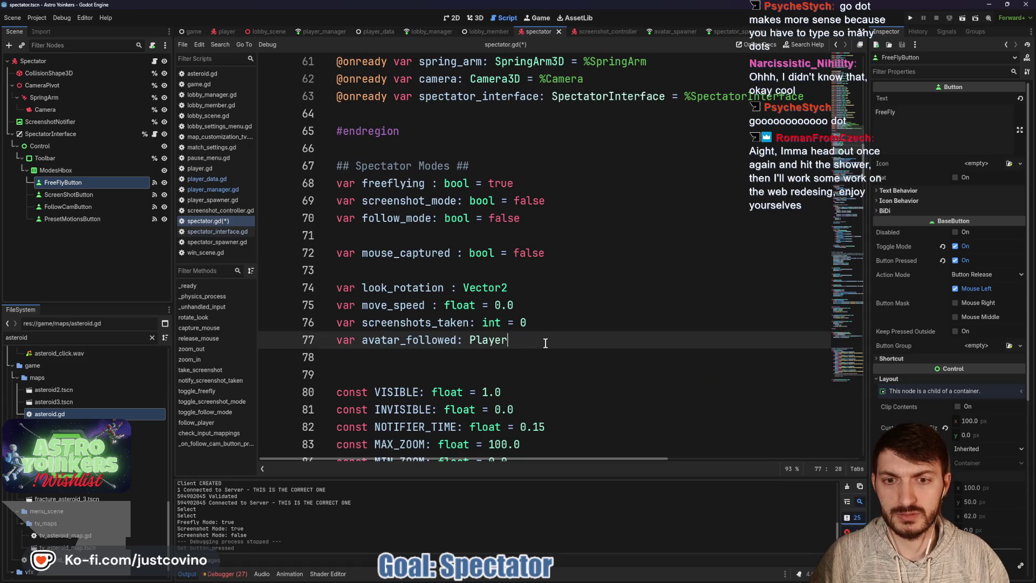
{"action": "key", "text": "Return"}
{"action": "type", "text": "var follow"}
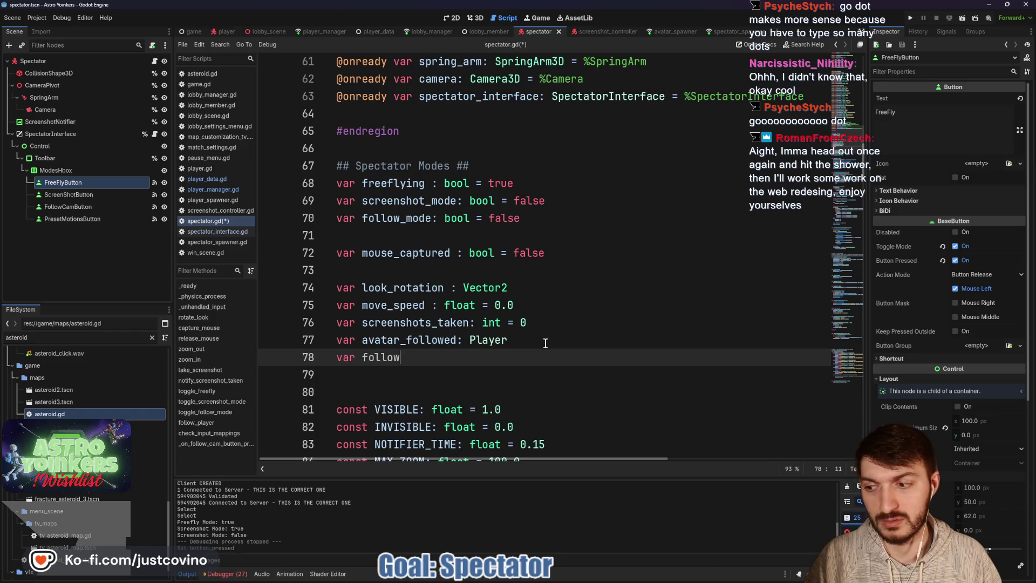
{"action": "key", "text": "BackSpace"}
{"action": "key", "text": "BackSpace"}
{"action": "key", "text": "BackSpace"}
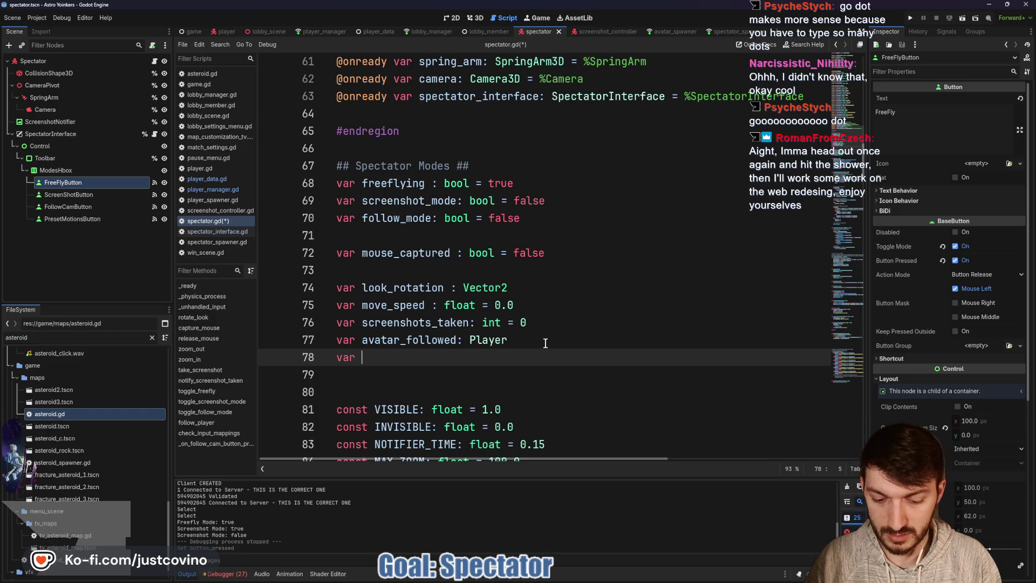
{"action": "type", "text": "player_follow_idc"}
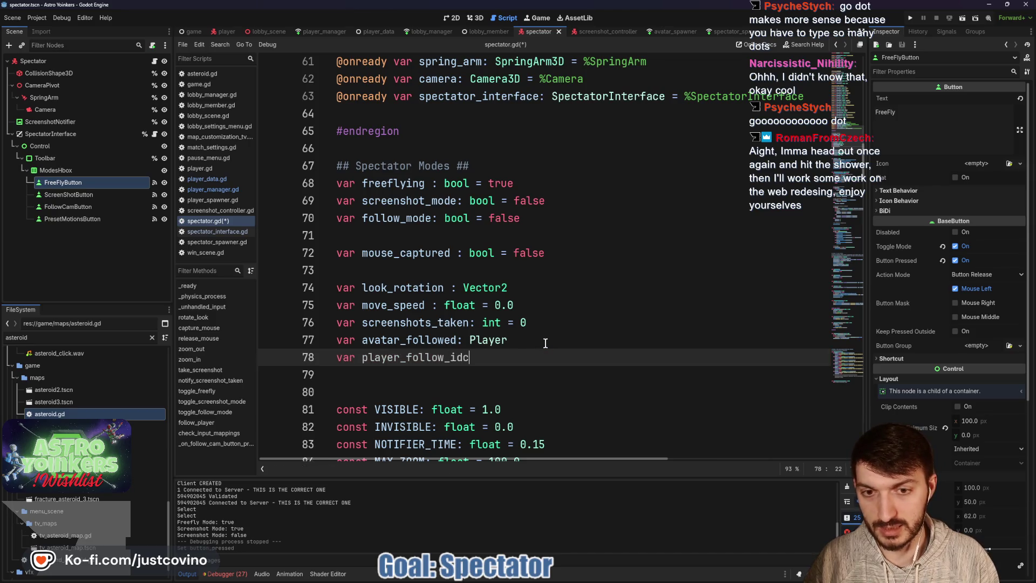
{"action": "key", "text": "BackSpace"}
{"action": "type", "text": "_idx:"}
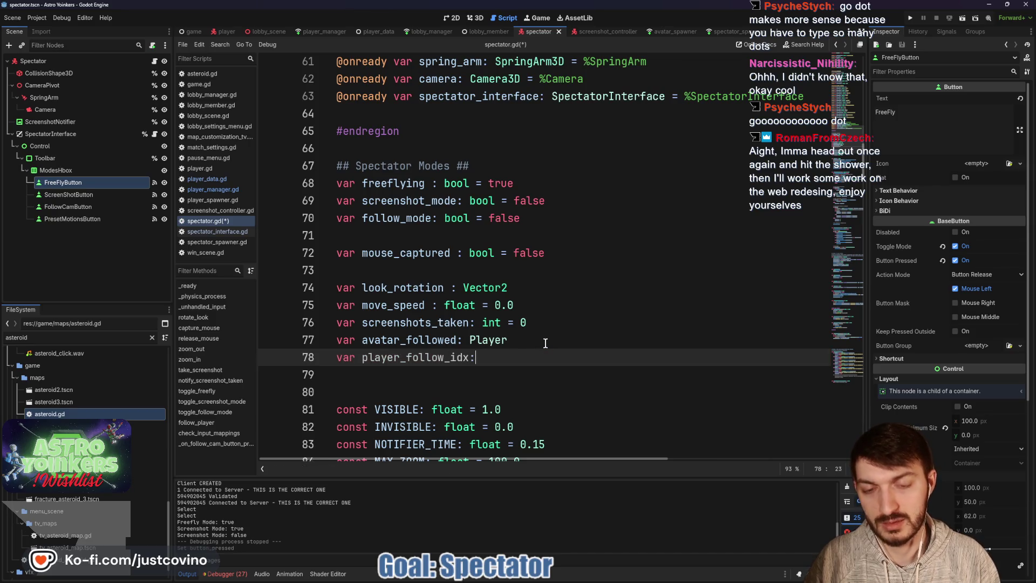
{"action": "type", "text": "int"}
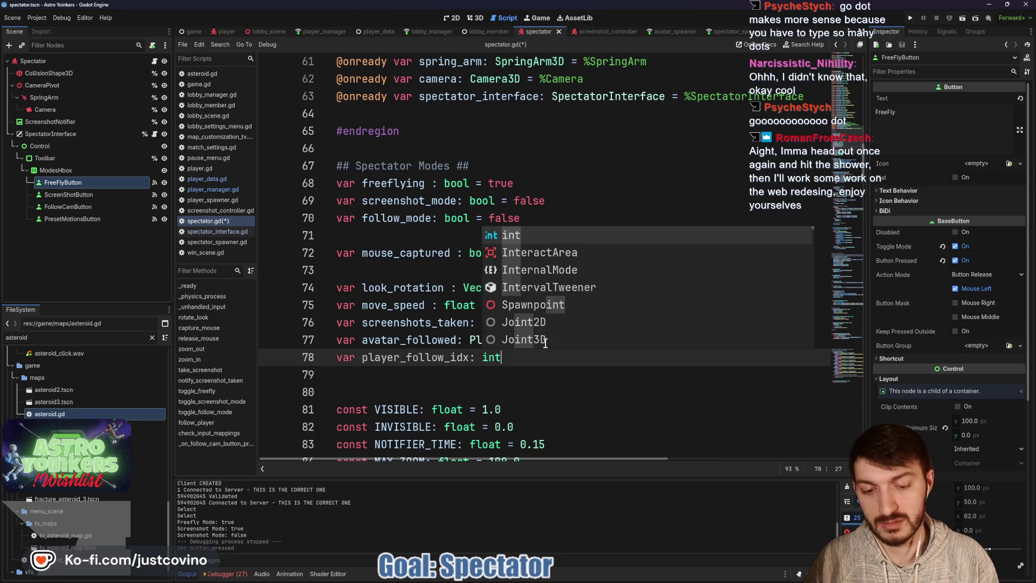
{"action": "type", "text": " = 0"}
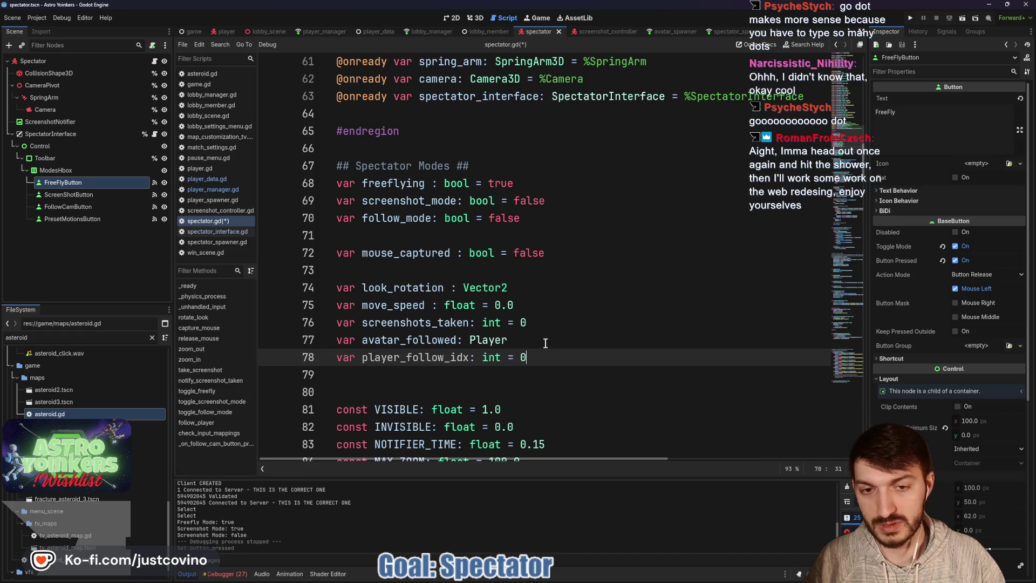
{"action": "key", "text": "Return"}
{"action": "key", "text": "ctrl+s"}
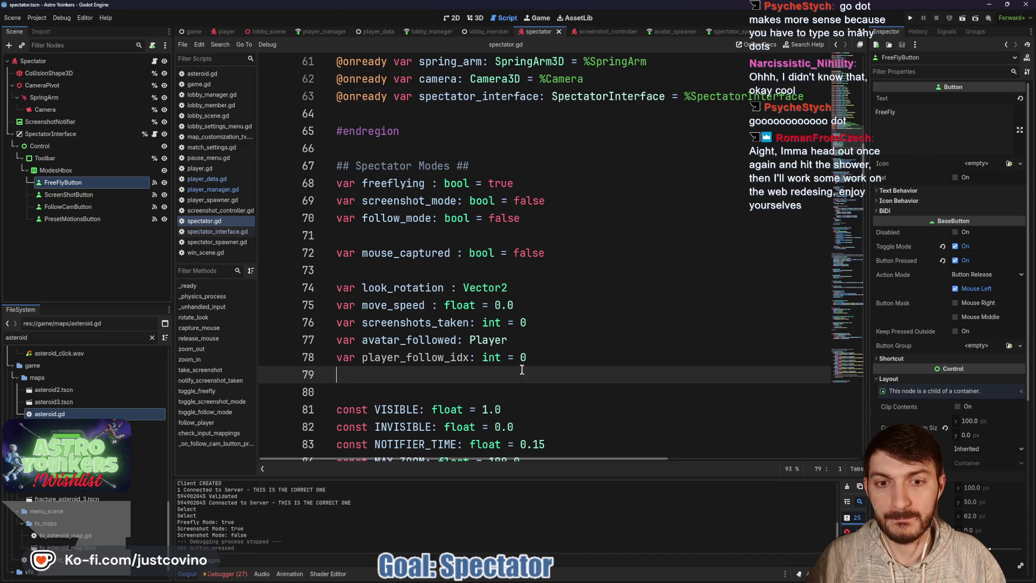
Cut the entire _unhandled_input function block from its original place
{"action": "scroll", "coordinate": [524, 369], "scroll_direction": "down", "scroll_amount": 5}
{"action": "scroll", "coordinate": [527, 368], "scroll_direction": "down", "scroll_amount": 16}
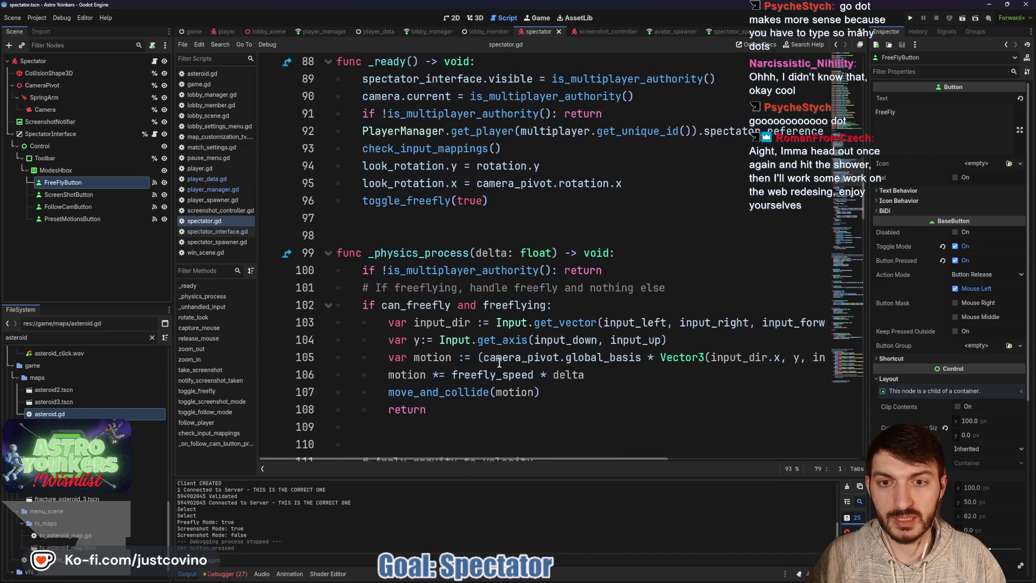
{"action": "scroll", "coordinate": [490, 370], "scroll_direction": "down", "scroll_amount": 6}
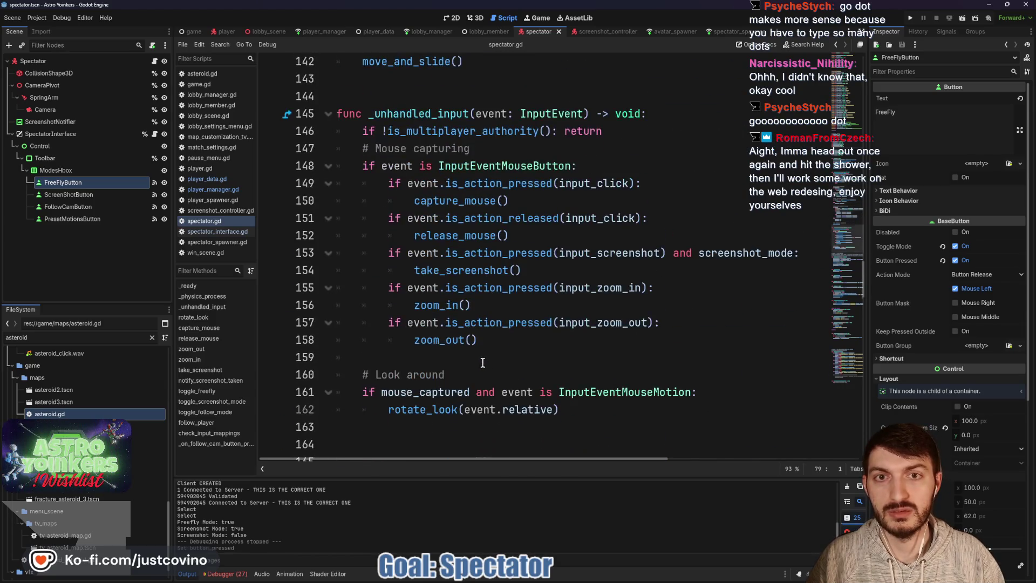
{"action": "scroll", "coordinate": [486, 367], "scroll_direction": "down", "scroll_amount": 5}
{"action": "scroll", "coordinate": [483, 362], "scroll_direction": "up", "scroll_amount": 9}
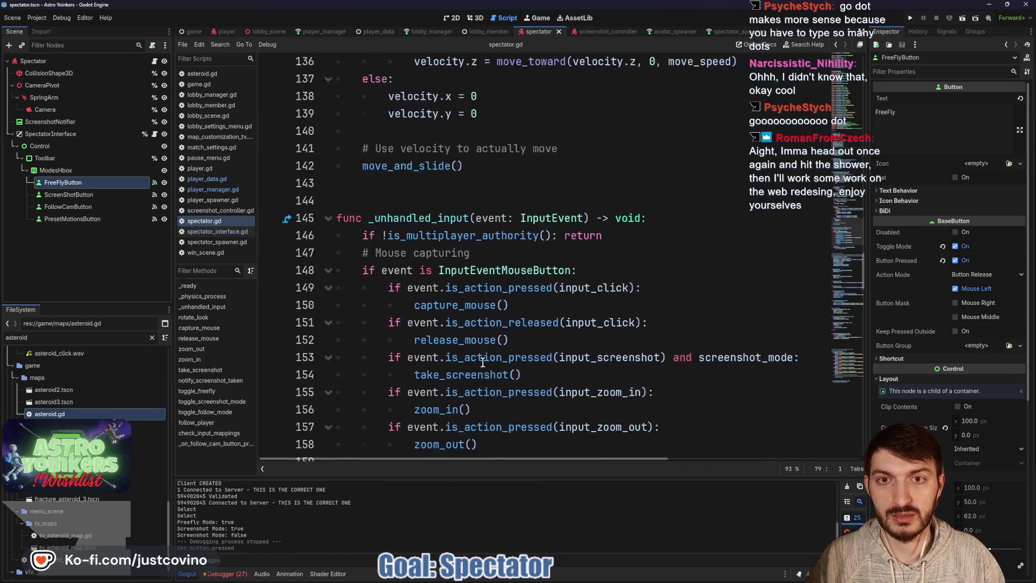
{"action": "left_click", "coordinate": [382, 300]}
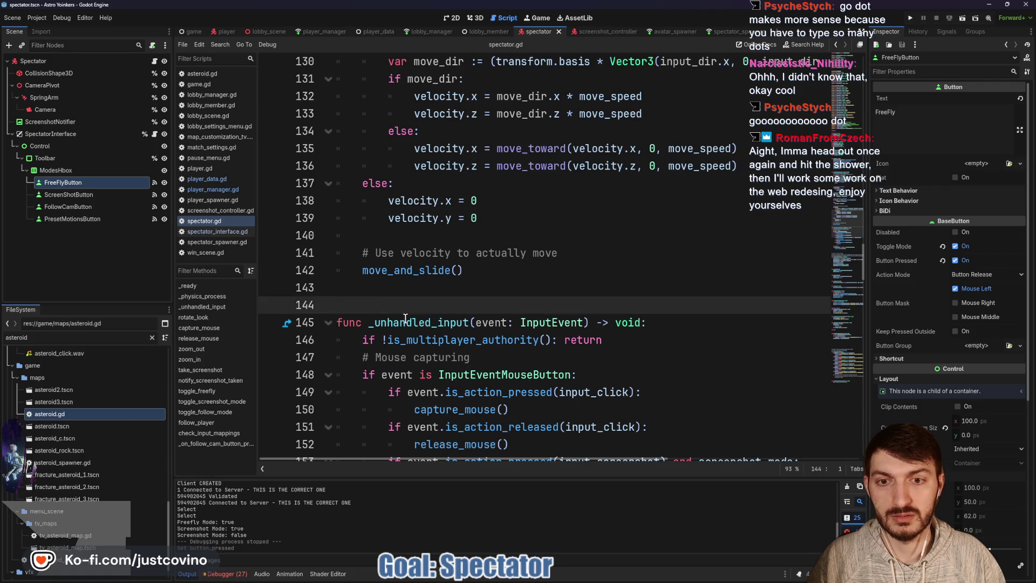
{"action": "left_click", "coordinate": [386, 322]}
{"action": "double_click", "coordinate": [386, 323]}
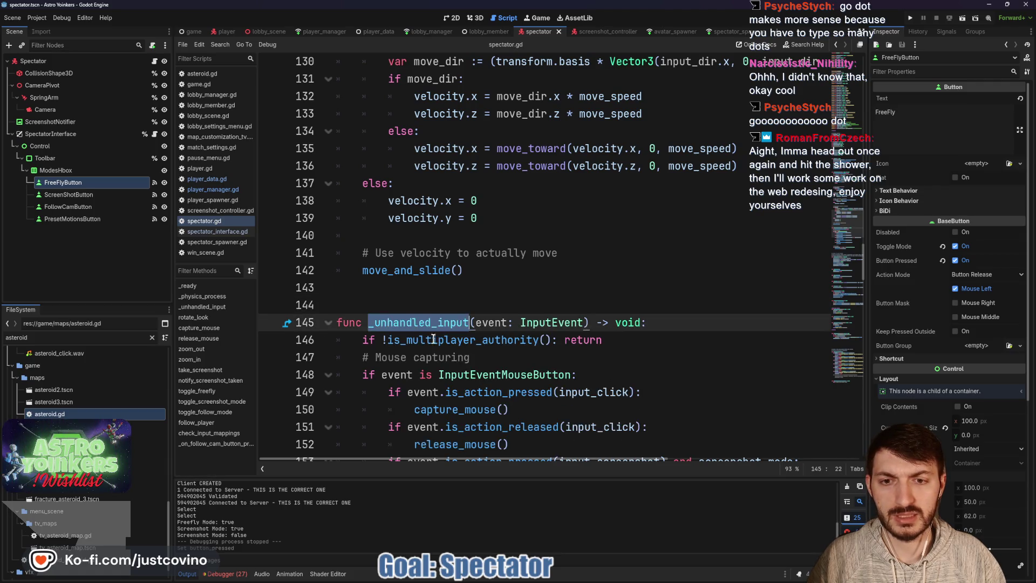
{"action": "scroll", "coordinate": [441, 335], "scroll_direction": "down", "scroll_amount": 20}
{"action": "scroll", "coordinate": [443, 340], "scroll_direction": "down", "scroll_amount": 6}
{"action": "scroll", "coordinate": [443, 340], "scroll_direction": "up", "scroll_amount": 9}
{"action": "scroll", "coordinate": [443, 342], "scroll_direction": "up", "scroll_amount": 20}
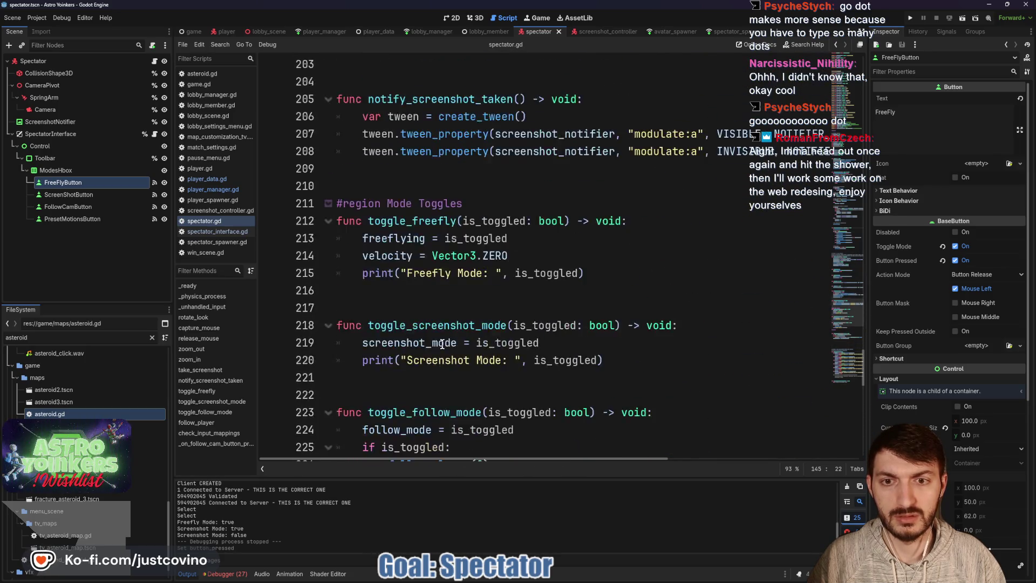
{"action": "scroll", "coordinate": [442, 343], "scroll_direction": "up", "scroll_amount": 5}
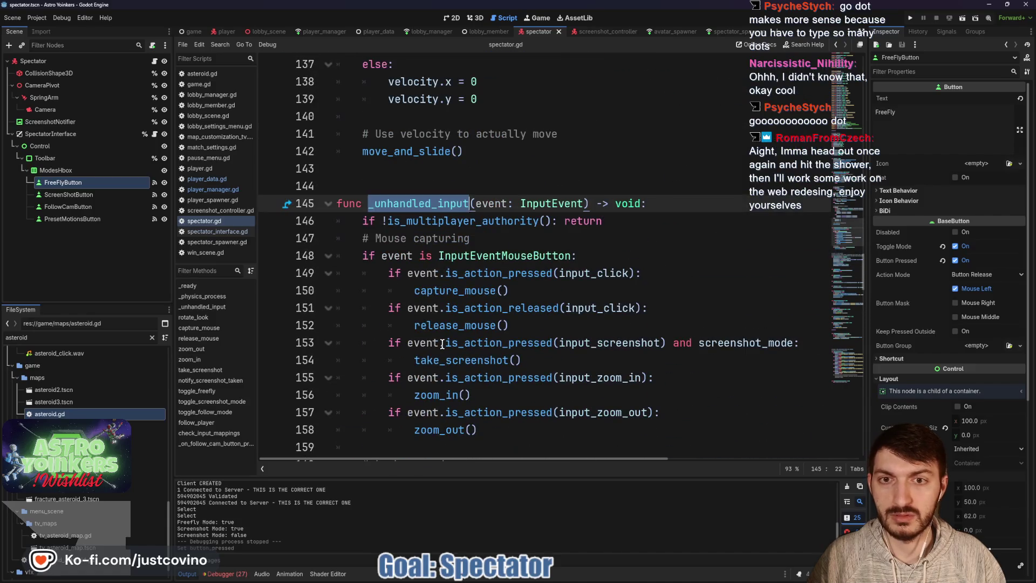
{"action": "scroll", "coordinate": [378, 178], "scroll_direction": "down", "scroll_amount": 1}
{"action": "mouse_move", "coordinate": [337, 151]}
{"action": "left_mouse_down"}
{"action": "mouse_move", "coordinate": [456, 238]}
{"action": "mouse_move", "coordinate": [606, 324]}
{"action": "mouse_move", "coordinate": [614, 377]}
{"action": "left_mouse_up"}
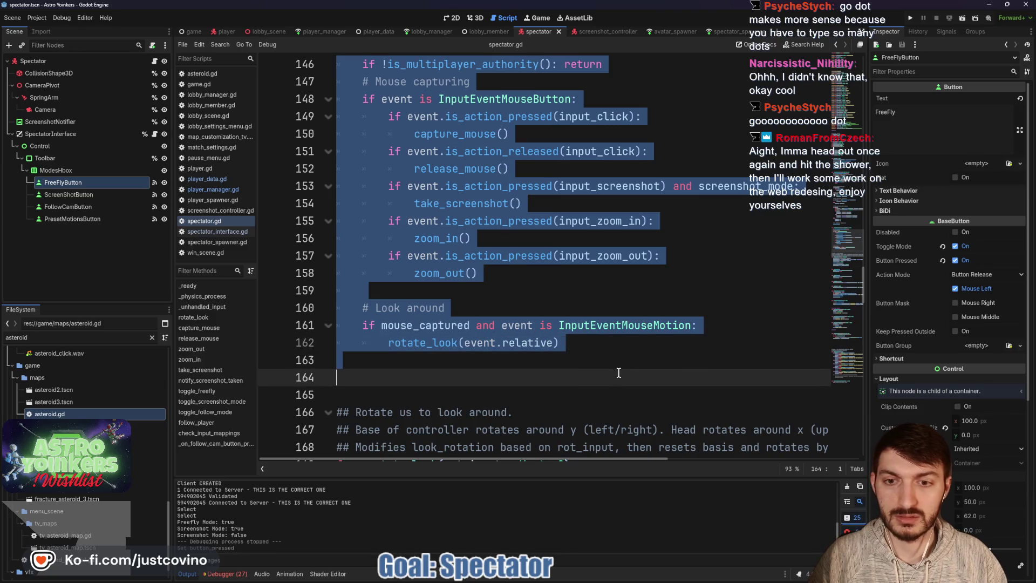
{"action": "scroll", "coordinate": [610, 360], "scroll_direction": "down", "scroll_amount": 3}
{"action": "key", "text": "ctrl+x"}
Paste _unhandled_input below follow_player and save spectator.gd
{"action": "scroll", "coordinate": [534, 308], "scroll_direction": "down", "scroll_amount": 18}
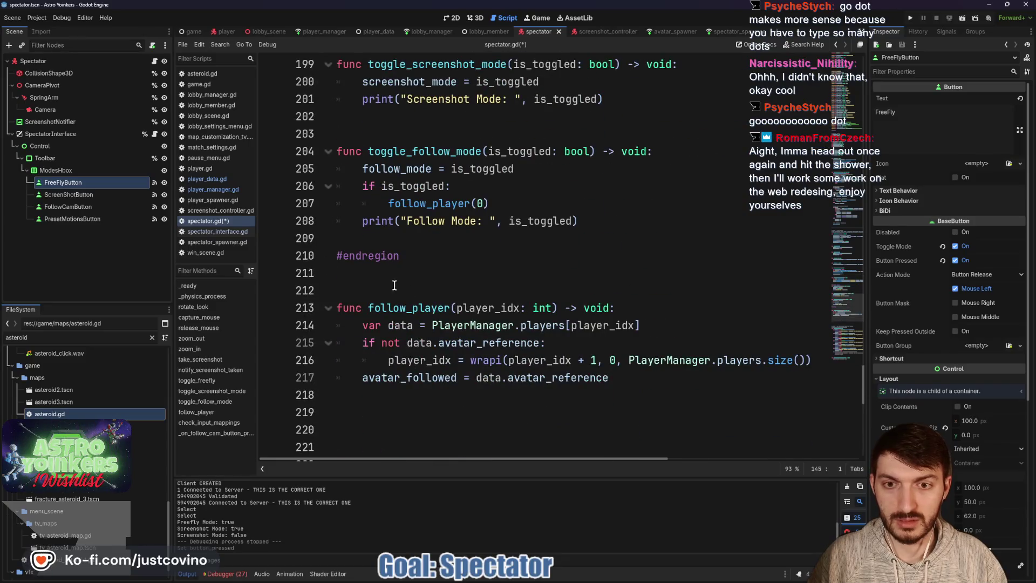
{"action": "scroll", "coordinate": [396, 286], "scroll_direction": "down", "scroll_amount": 6}
{"action": "left_click", "coordinate": [370, 170]}
{"action": "key", "text": "ctrl+v"}
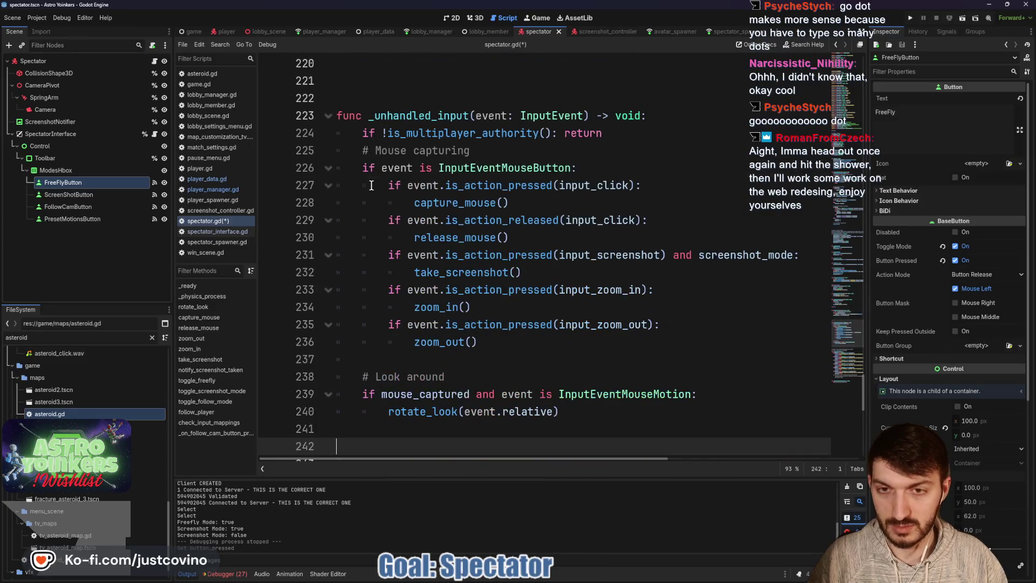
{"action": "scroll", "coordinate": [428, 401], "scroll_direction": "down", "scroll_amount": 2}
{"action": "key", "text": "ctrl+s"}
Remove the extra blank lines before rotate_look and add a blank line before capture_mouse
{"action": "scroll", "coordinate": [459, 378], "scroll_direction": "up", "scroll_amount": 15}
{"action": "scroll", "coordinate": [489, 354], "scroll_direction": "up", "scroll_amount": 13}
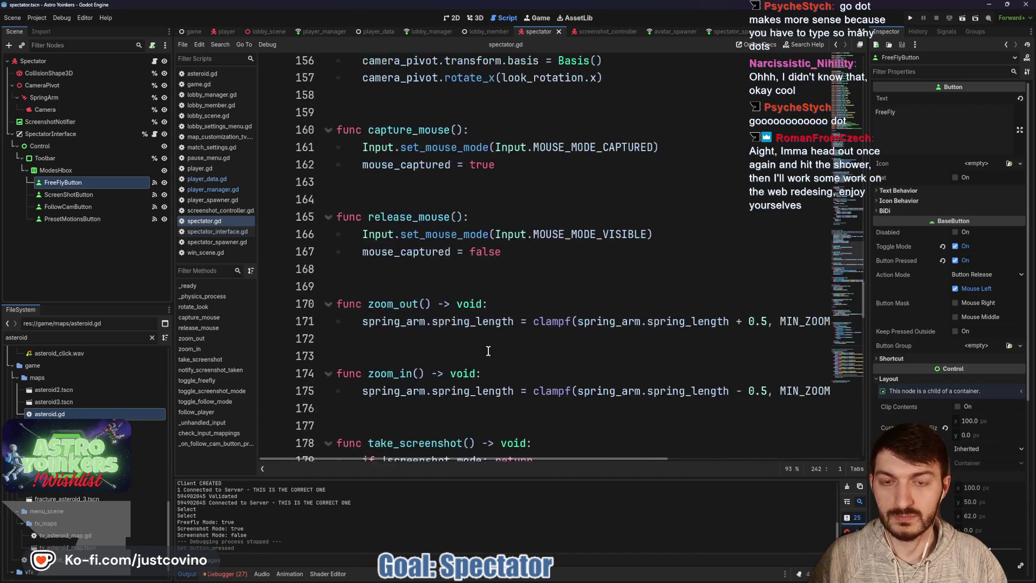
{"action": "scroll", "coordinate": [488, 351], "scroll_direction": "up", "scroll_amount": 5}
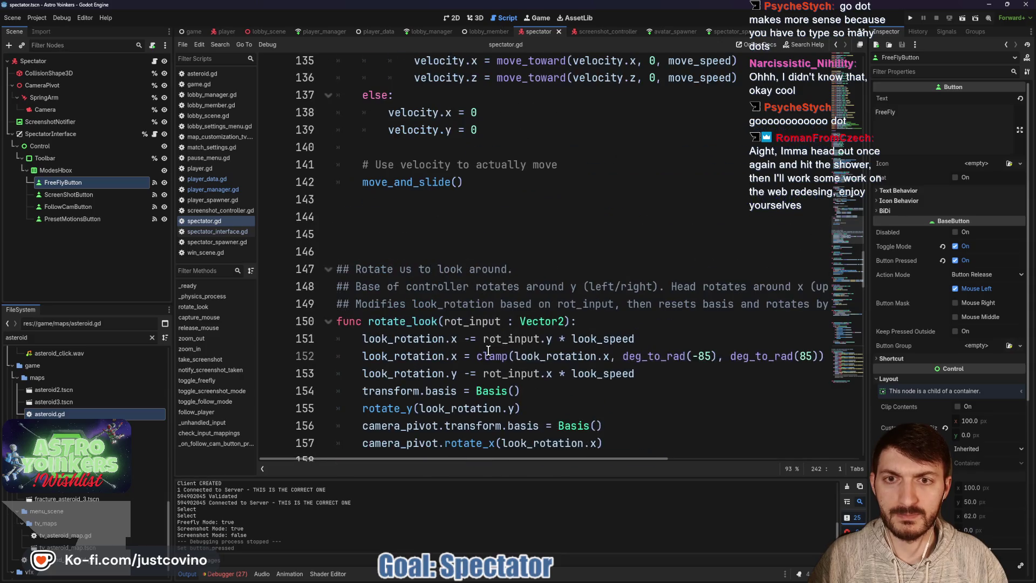
{"action": "left_click", "coordinate": [405, 331]}
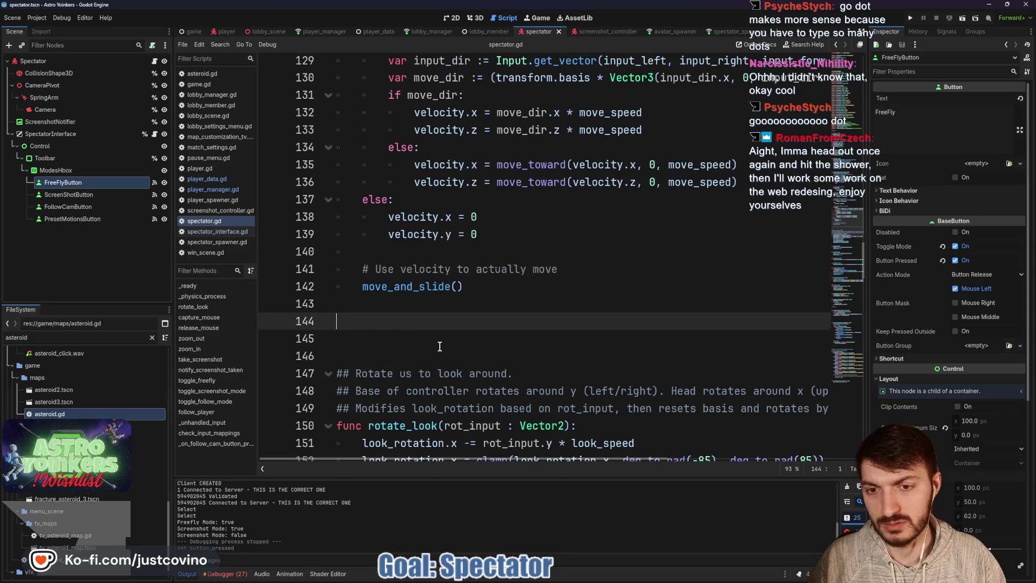
{"action": "scroll", "coordinate": [404, 333], "scroll_direction": "down", "scroll_amount": 3}
{"action": "left_click_drag", "start_coordinate": [325, 200], "coordinate": [325, 166]}
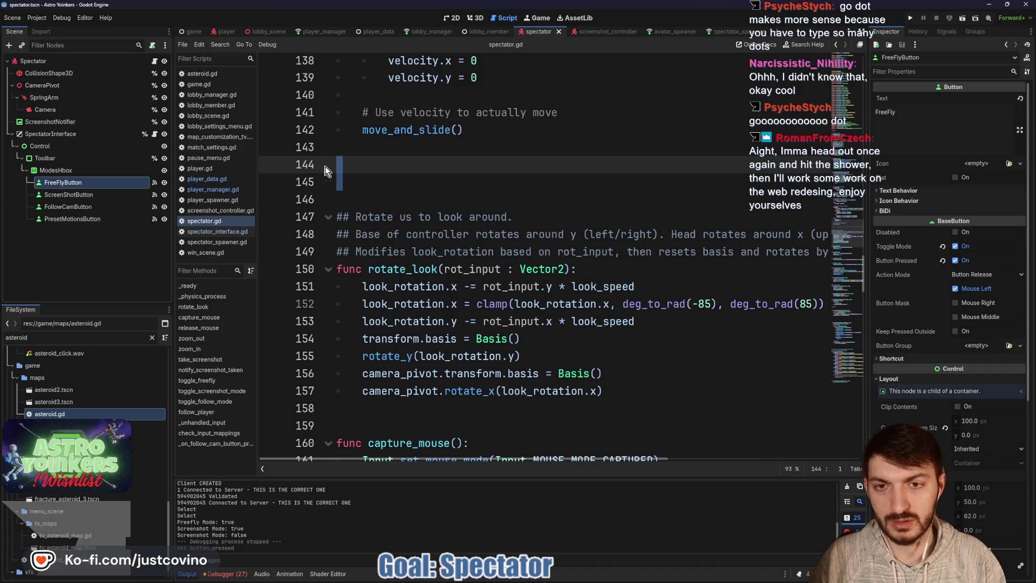
{"action": "key", "text": "BackSpace"}
{"action": "scroll", "coordinate": [488, 283], "scroll_direction": "down", "scroll_amount": 2}
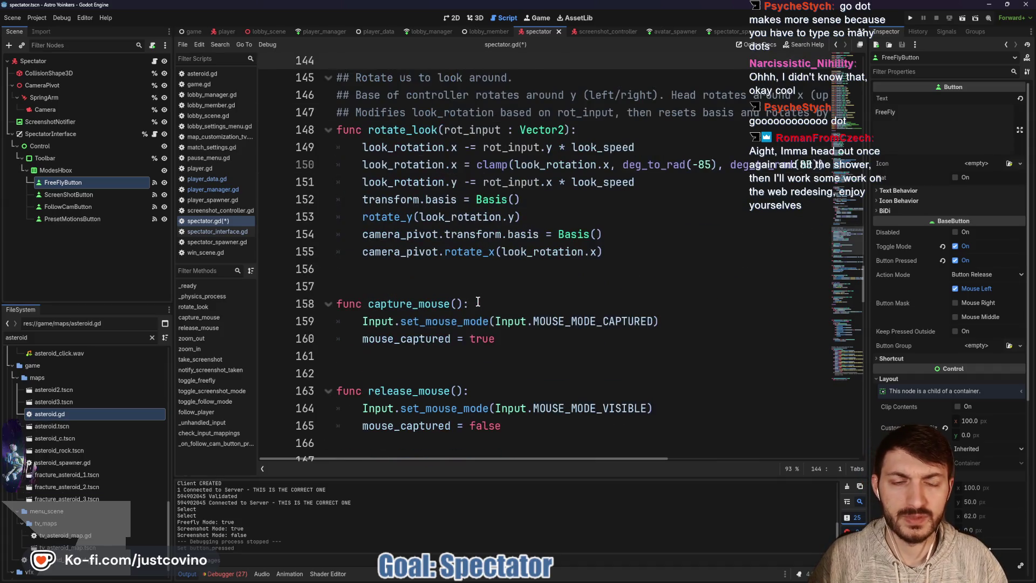
{"action": "left_click", "coordinate": [500, 286]}
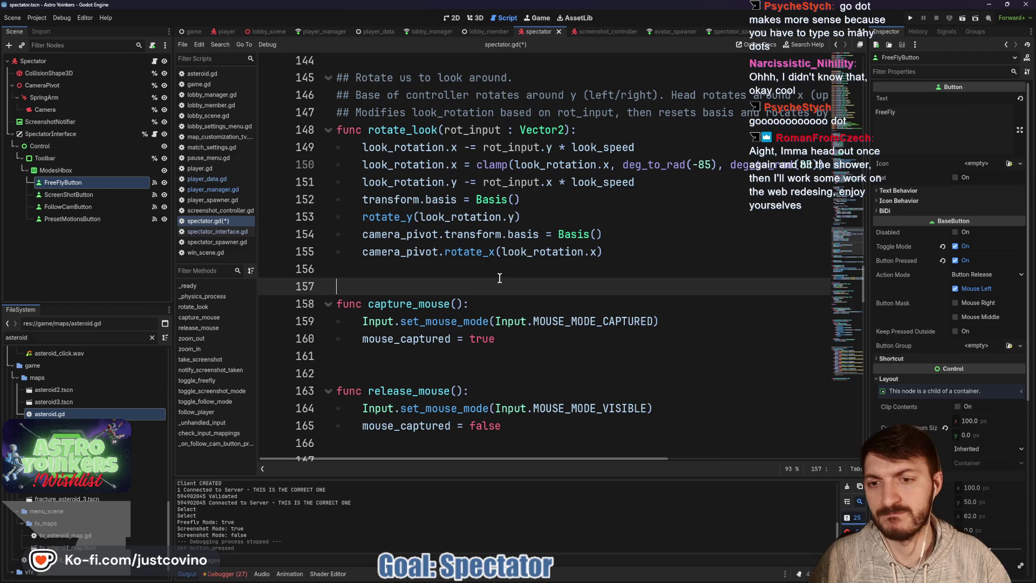
{"action": "key", "text": "Return"}
{"action": "key", "text": "Return"}
{"action": "key", "text": "Return"}
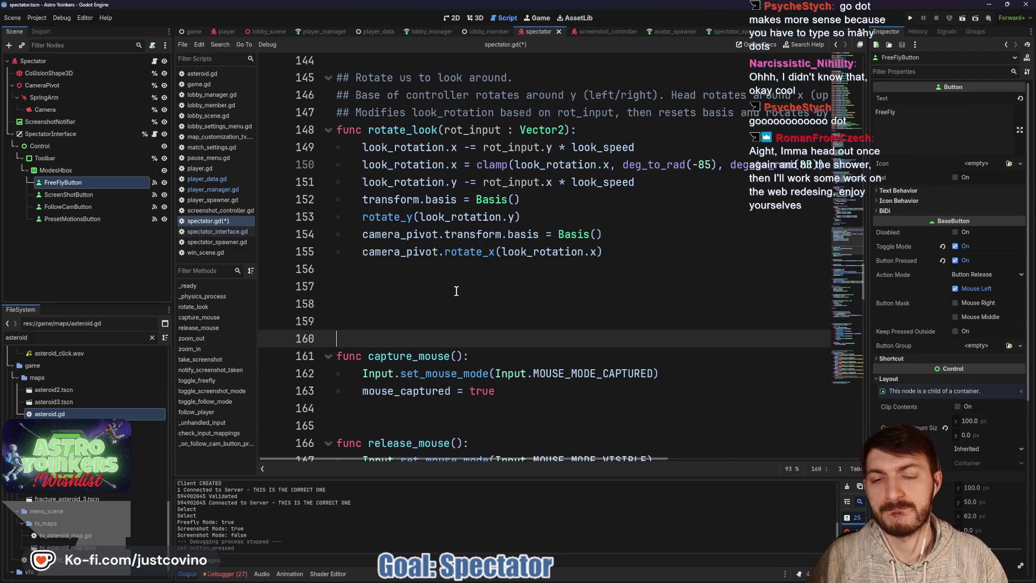
{"action": "scroll", "coordinate": [456, 314], "scroll_direction": "down", "scroll_amount": 4}
{"action": "scroll", "coordinate": [455, 315], "scroll_direction": "down", "scroll_amount": 2}
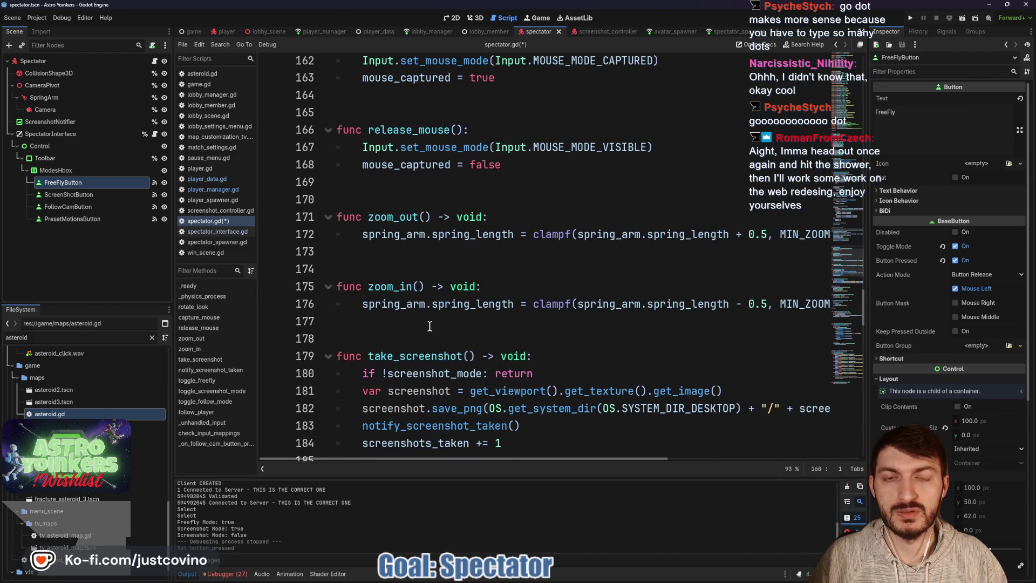
{"action": "scroll", "coordinate": [430, 324], "scroll_direction": "up", "scroll_amount": 2}
{"action": "scroll", "coordinate": [431, 325], "scroll_direction": "up", "scroll_amount": 1}
{"action": "scroll", "coordinate": [429, 324], "scroll_direction": "down", "scroll_amount": 3}
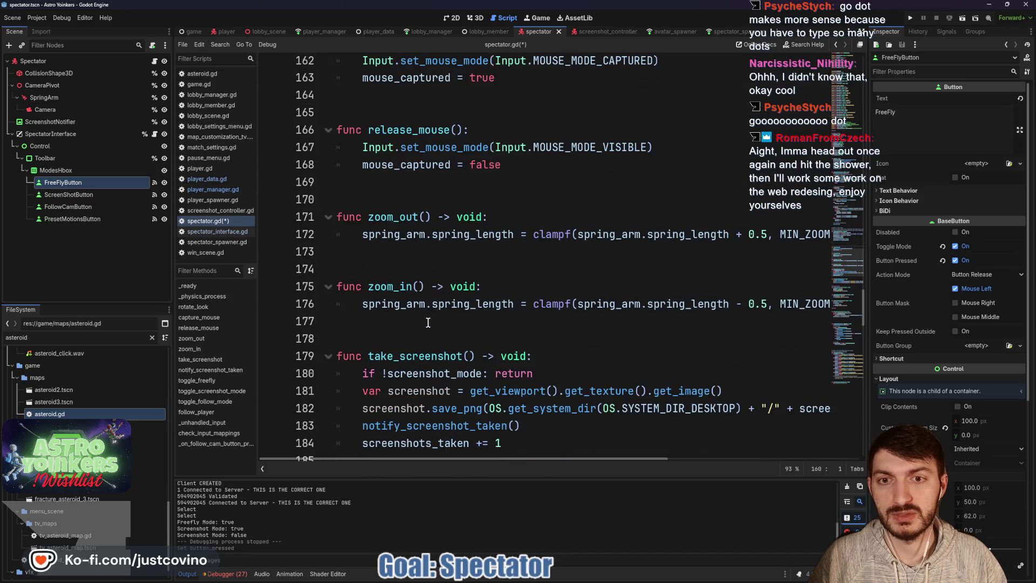
{"action": "scroll", "coordinate": [428, 321], "scroll_direction": "down", "scroll_amount": 2}
{"action": "scroll", "coordinate": [418, 321], "scroll_direction": "down", "scroll_amount": 1}
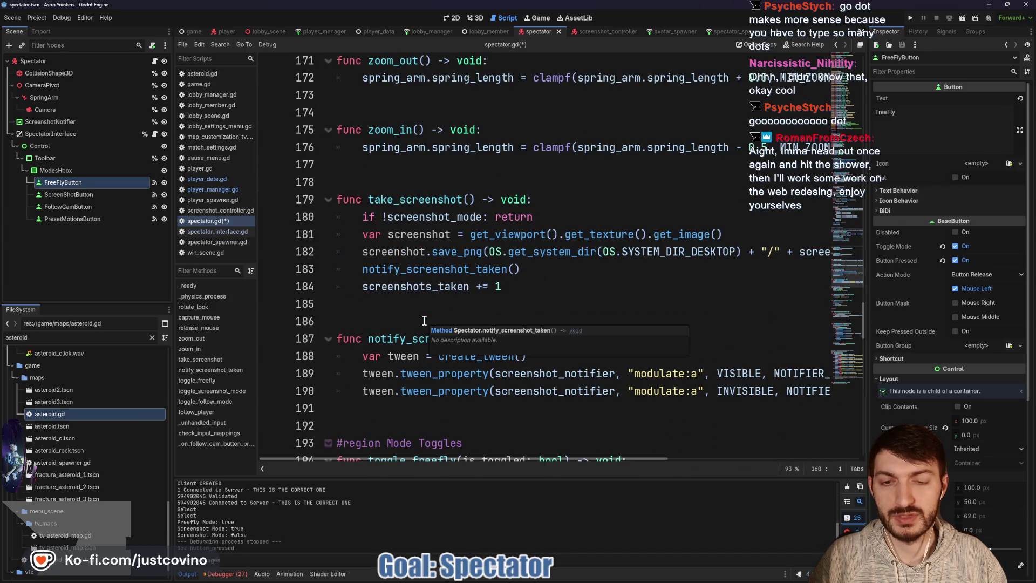
{"action": "scroll", "coordinate": [378, 326], "scroll_direction": "down", "scroll_amount": 4}
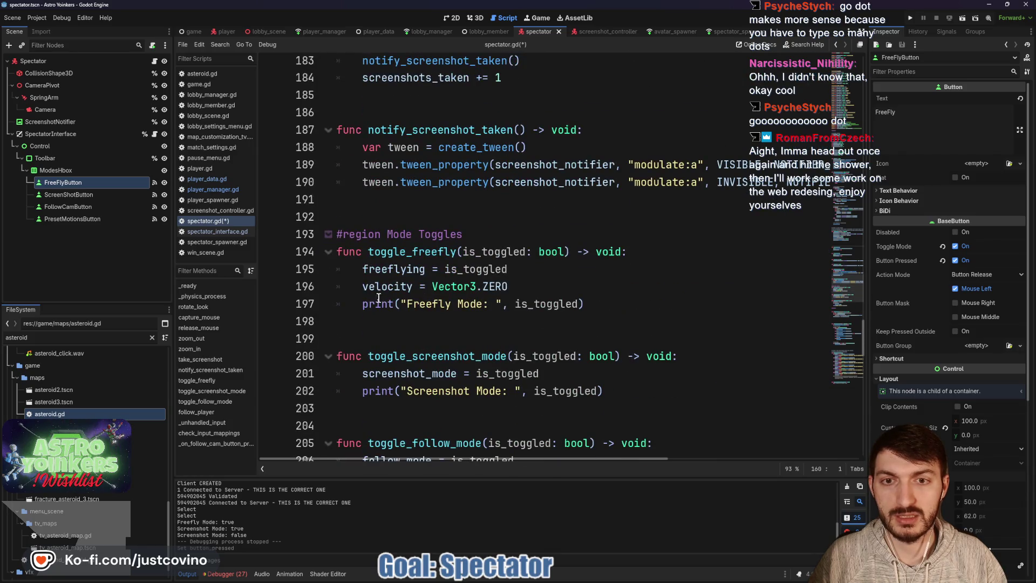
{"action": "scroll", "coordinate": [332, 237], "scroll_direction": "down", "scroll_amount": 4}
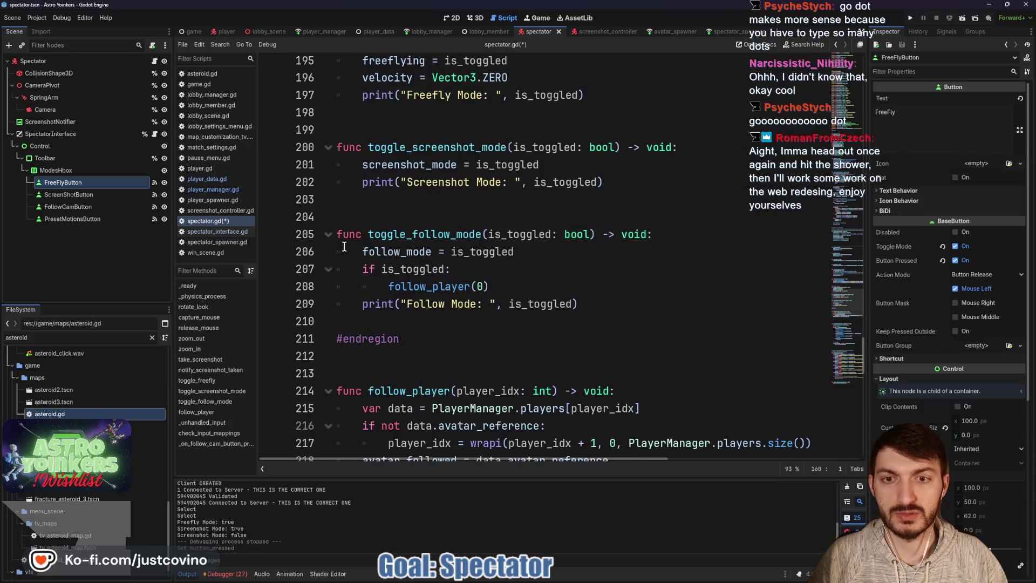
{"action": "scroll", "coordinate": [373, 278], "scroll_direction": "down", "scroll_amount": 4}
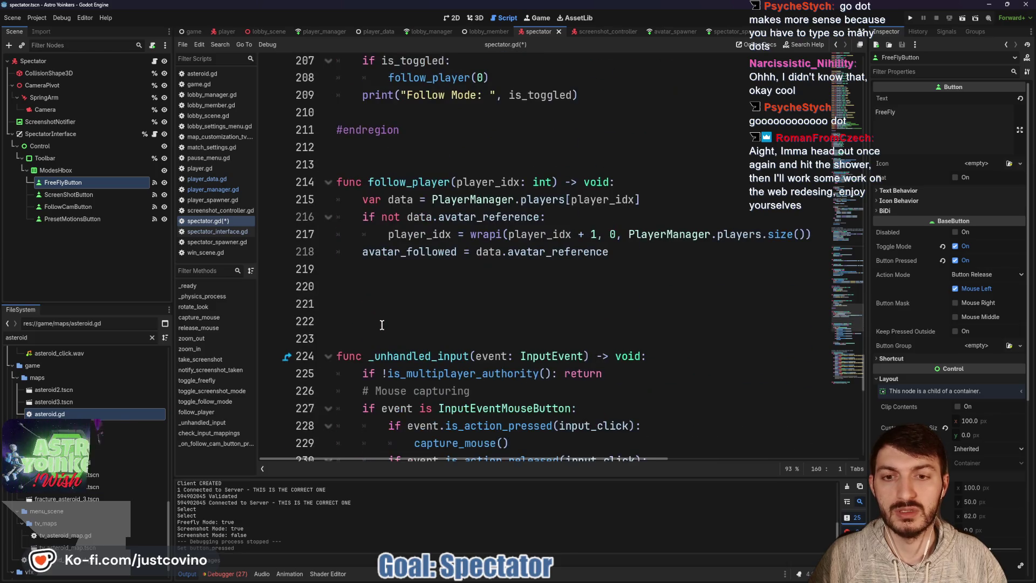
{"action": "left_click", "coordinate": [385, 285]}
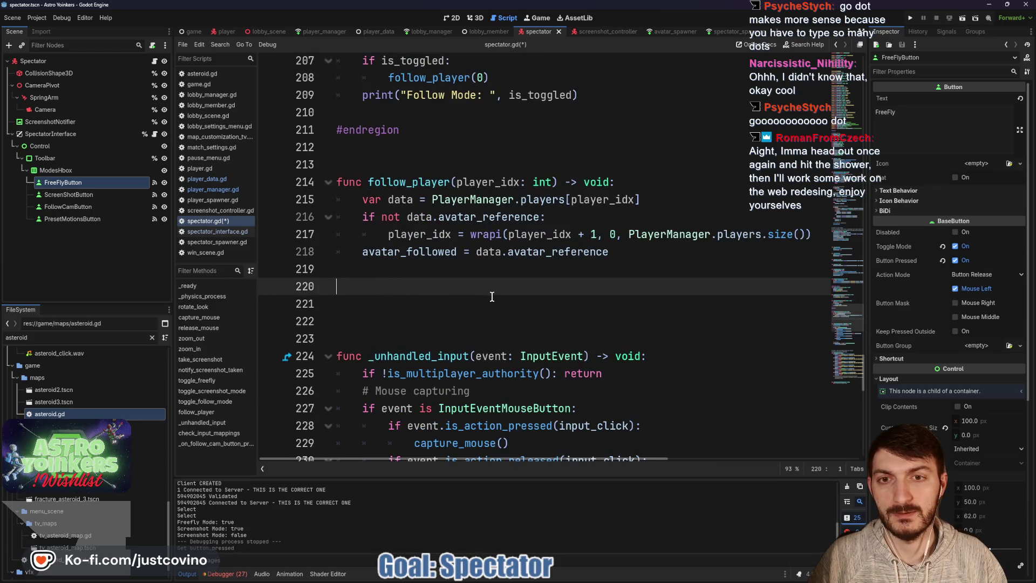
{"action": "left_click", "coordinate": [352, 152]}
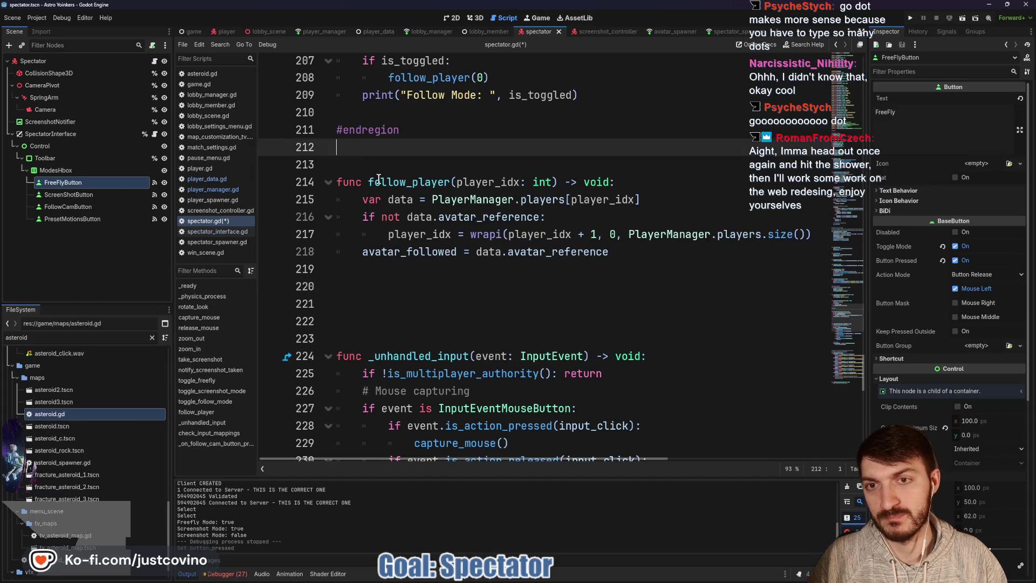
Insert a spaced func set_follow_idx() -> void: header directly above follow_player
{"action": "key", "text": "Return"}
{"action": "key", "text": "Return"}
{"action": "type", "text": "func"}
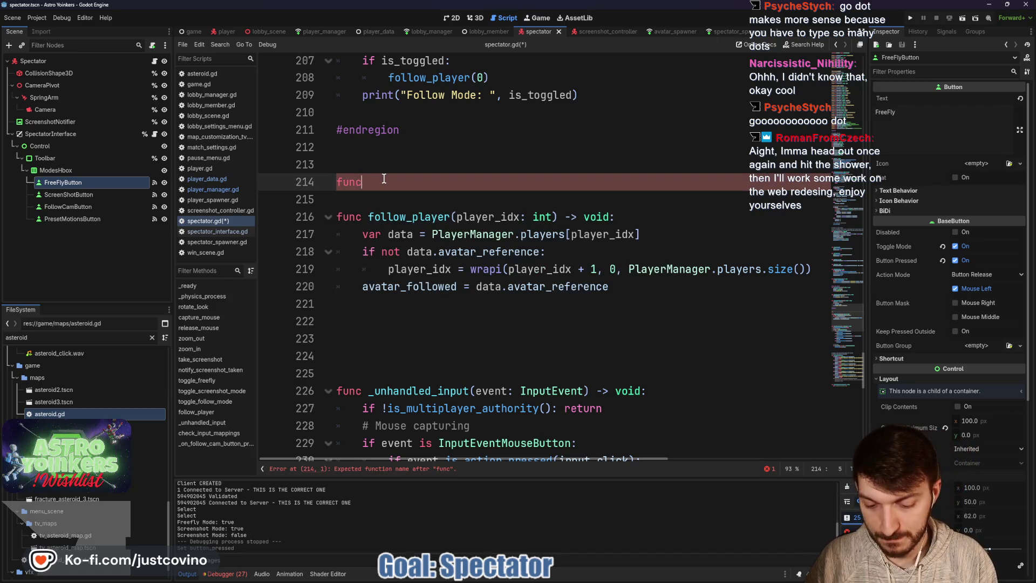
{"action": "type", "text": " set_"}
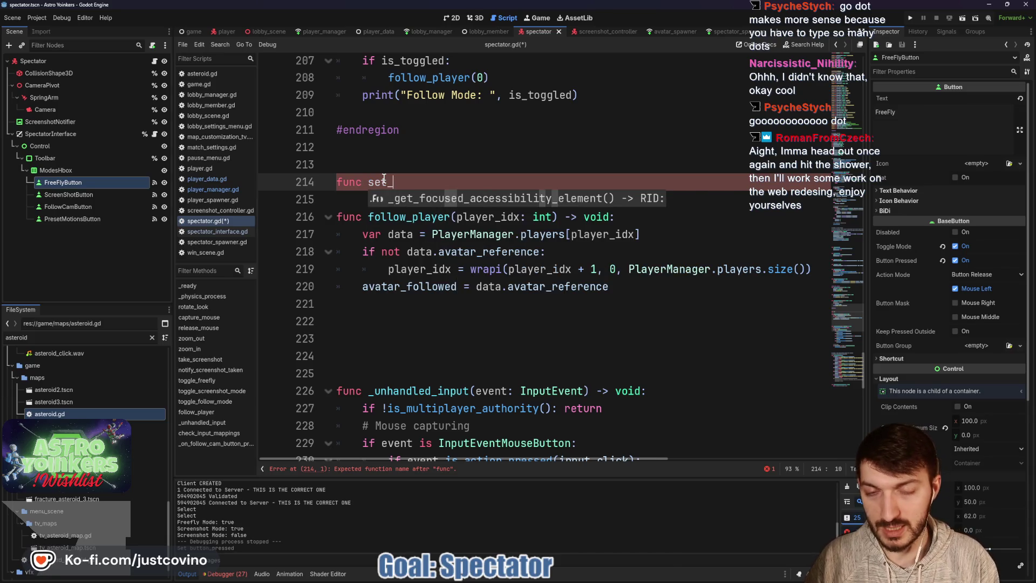
{"action": "type", "text": "follow_idx() -"}
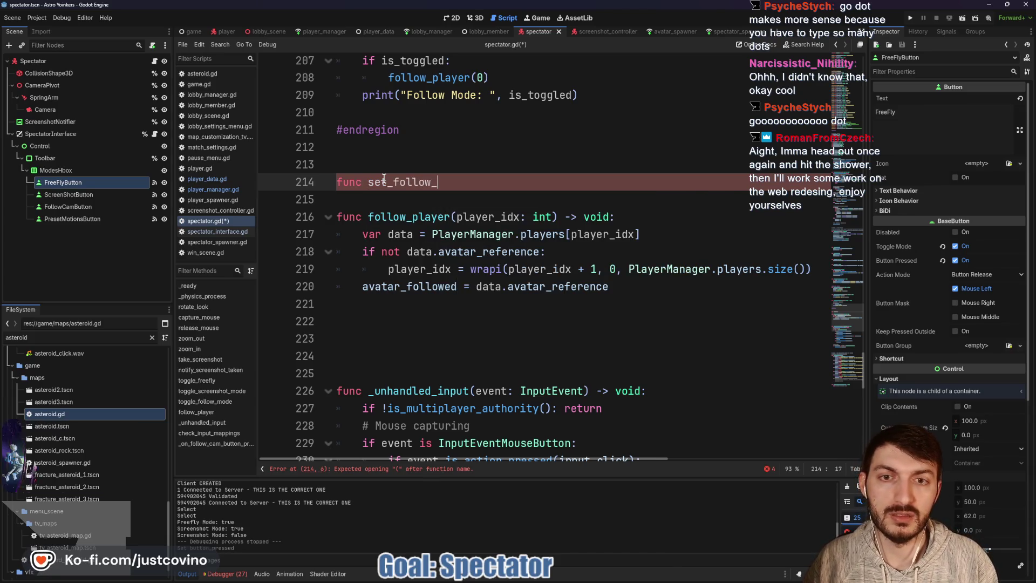
{"action": "type", "text": "> void:"}
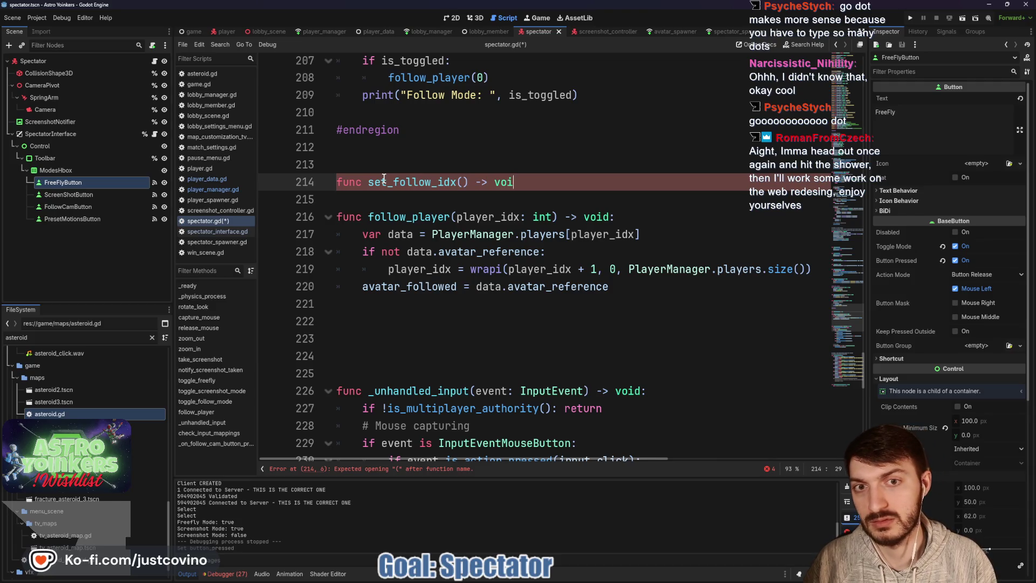
{"action": "key", "text": "Return"}
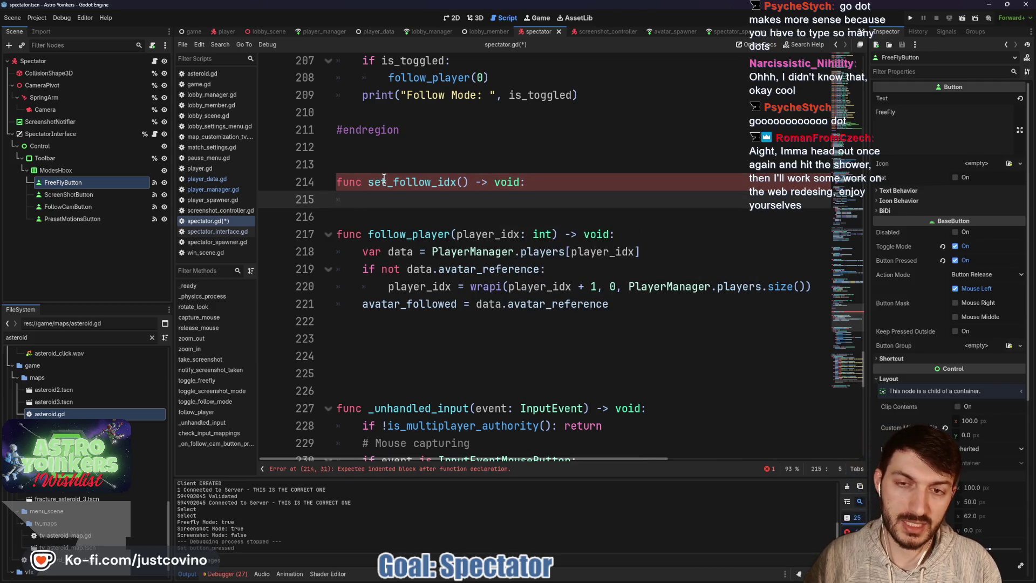
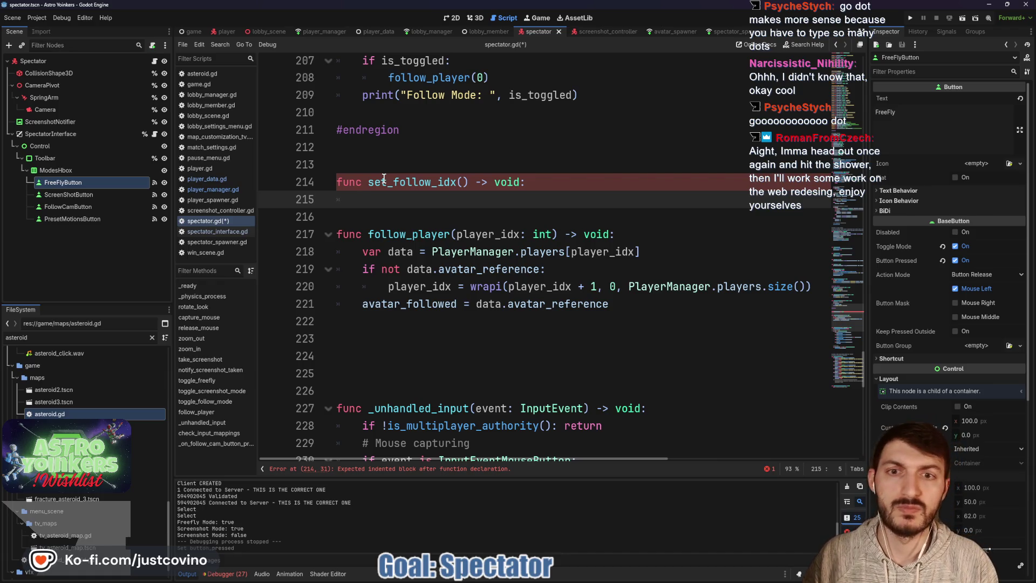
Begin the set_follow_idx body with player_follow_idx as the assignment target
{"action": "type", "text": "fo"}
{"action": "key", "text": "BackSpace"}
{"action": "key", "text": "BackSpace"}
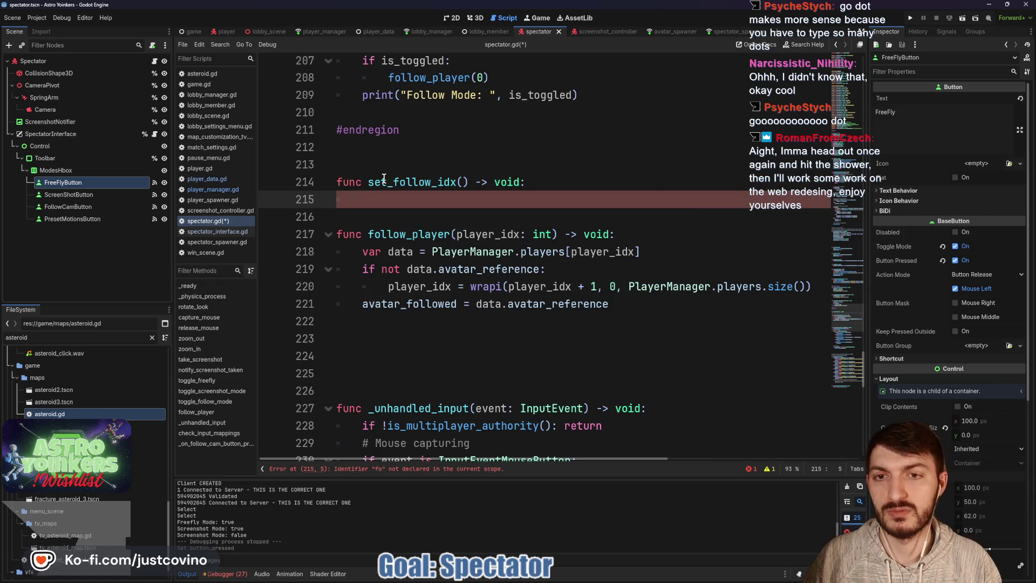
{"action": "type", "text": "idx"}
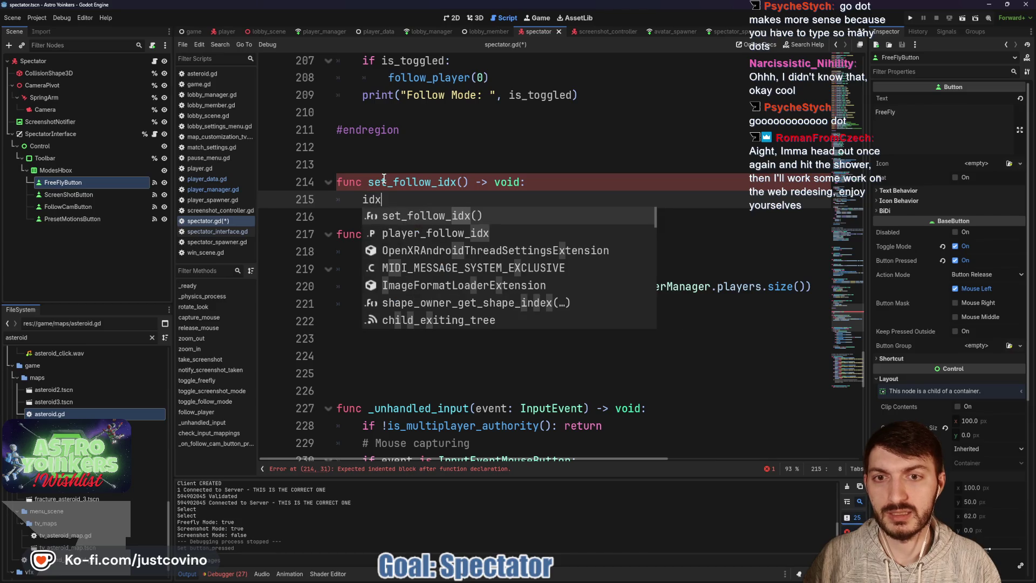
{"action": "key", "text": "Return"}
{"action": "key", "text": "BackSpace"}
{"action": "key", "text": "ctrl+BackSpace"}
{"action": "type", "text": "follow"}
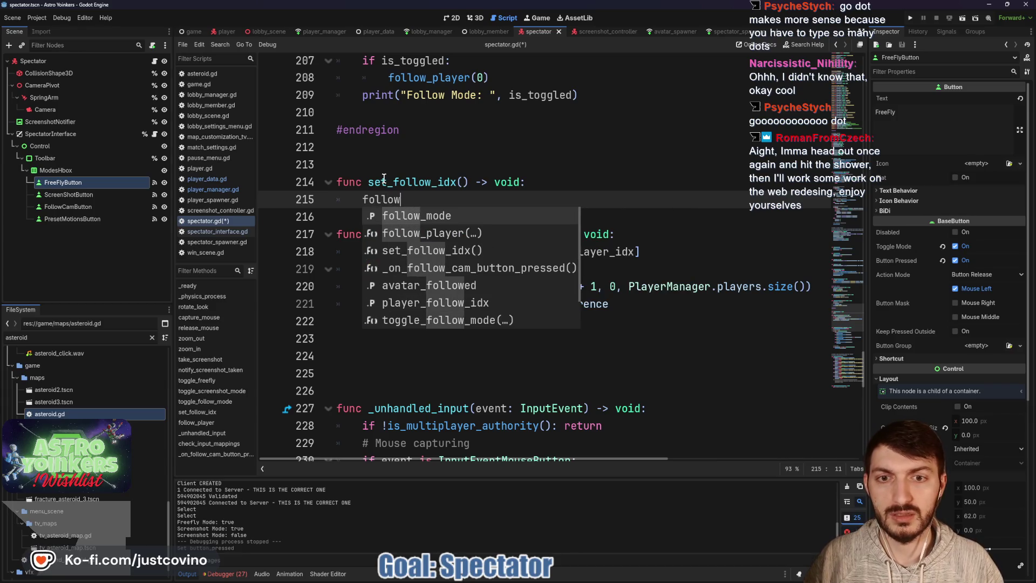
{"action": "key", "text": "Down"}
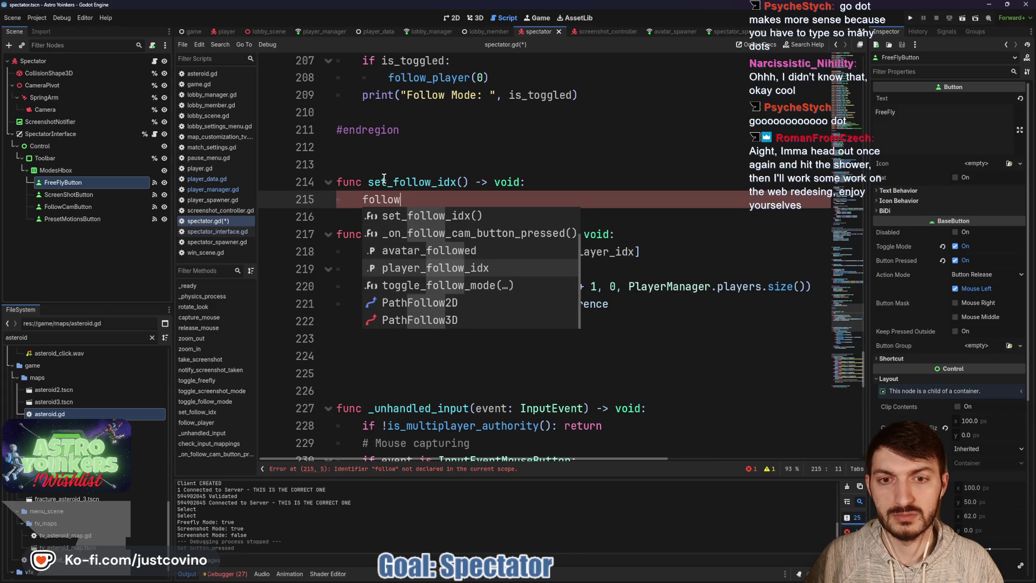
{"action": "key", "text": "Return"}
Assign wrapi(player_follow_idx, 0, PlayerManager.players.size()) and add a blank line below the function
{"action": "type", "text": "= wrapi"}
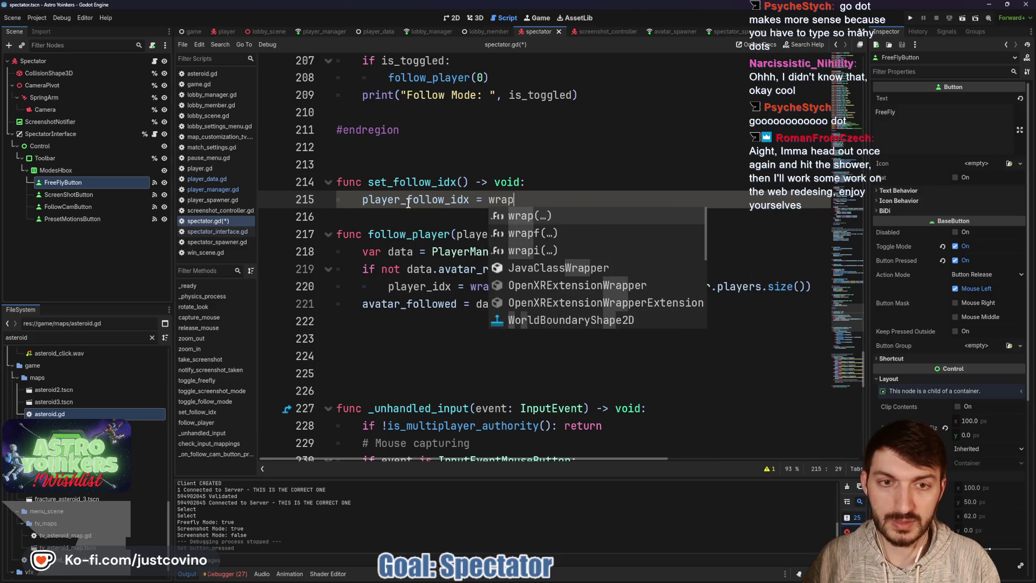
{"action": "key", "text": "Return"}
{"action": "type", "text": "player"}
{"action": "key", "text": "Return"}
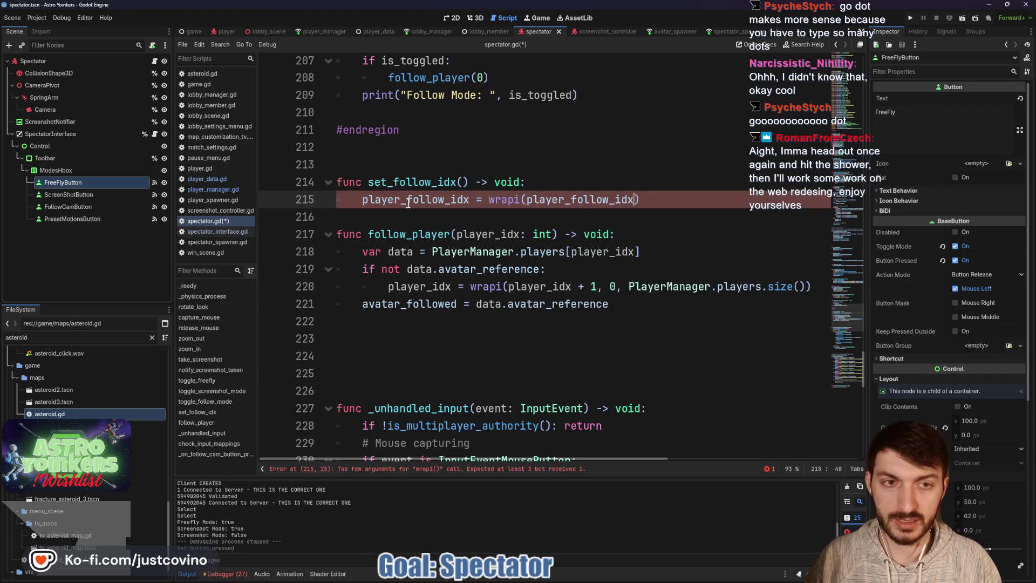
{"action": "type", "text": ", 0, P"}
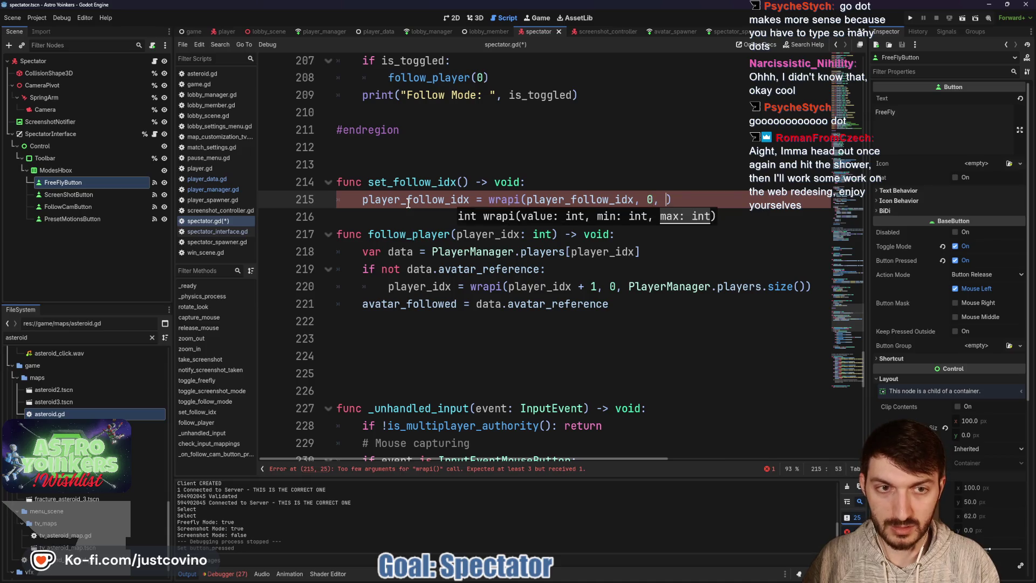
{"action": "type", "text": "layerManager.pl"}
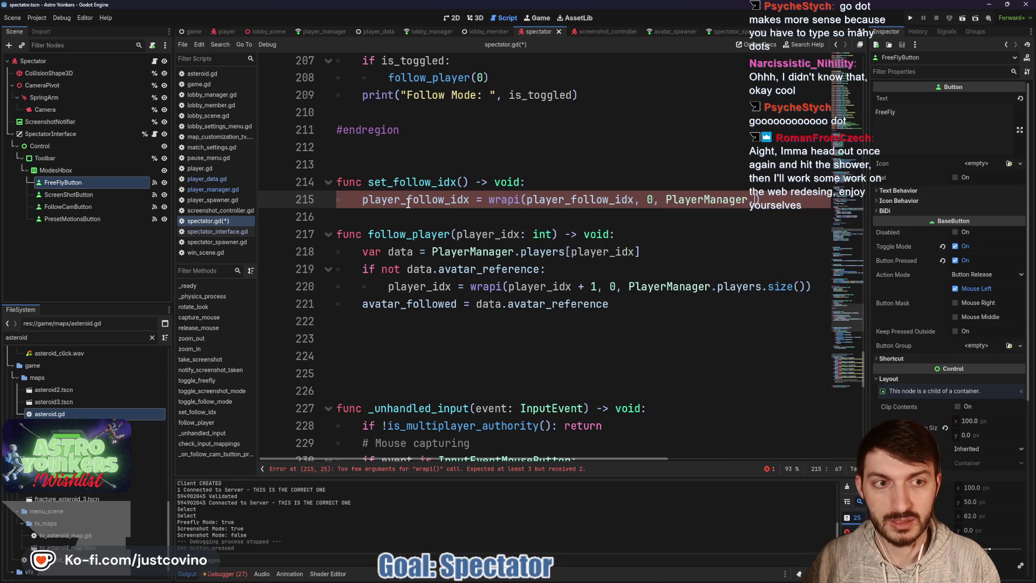
{"action": "type", "text": "ayers.size()"}
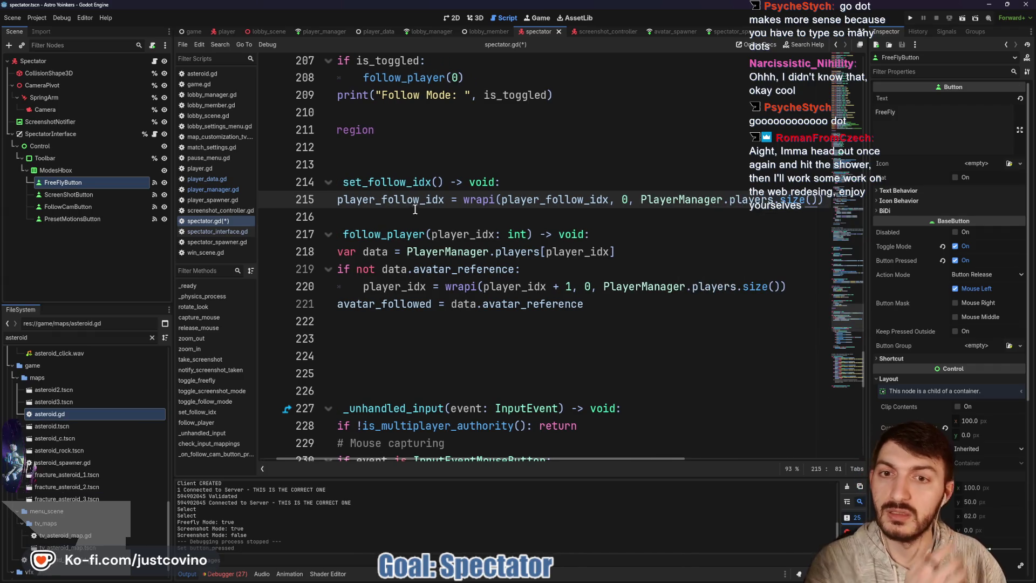
{"action": "left_click", "coordinate": [415, 216]}
{"action": "key", "text": "Return"}
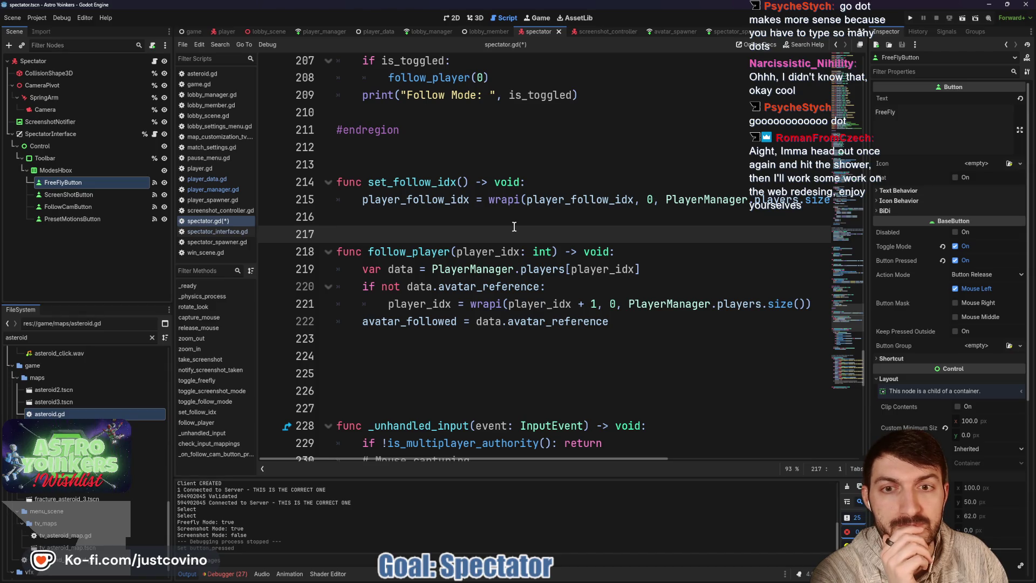
Select PlayerManager on line 215, then return to the empty line 79 after the variables
{"action": "double_click", "coordinate": [688, 200]}
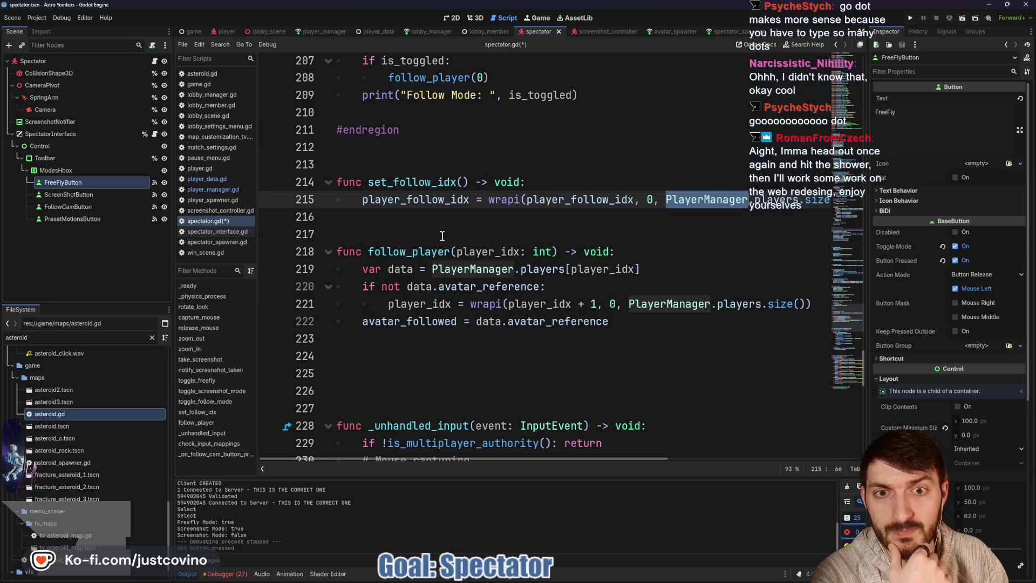
{"action": "scroll", "coordinate": [442, 236], "scroll_direction": "up", "scroll_amount": 10}
{"action": "scroll", "coordinate": [443, 236], "scroll_direction": "up", "scroll_amount": 15}
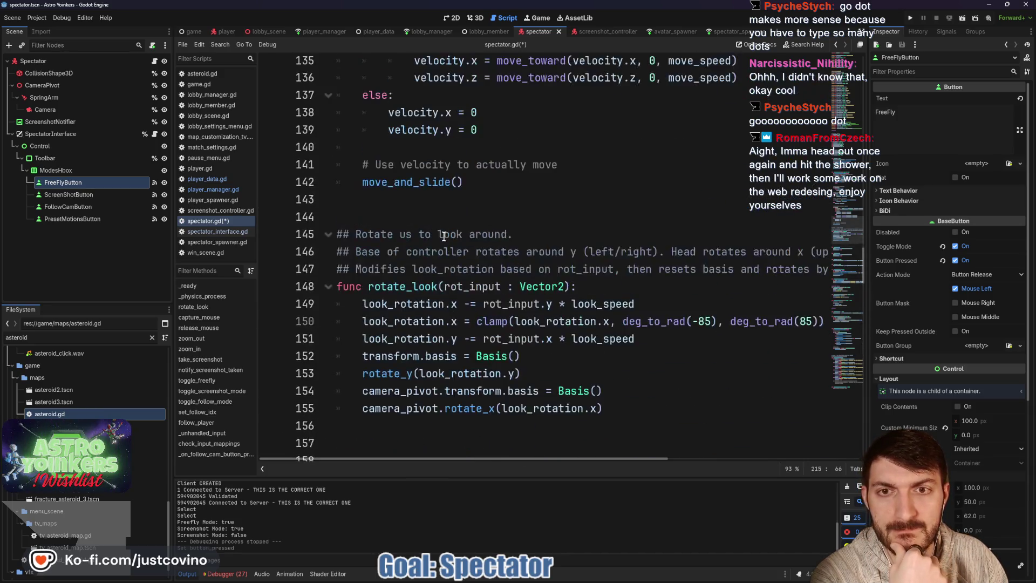
{"action": "scroll", "coordinate": [446, 237], "scroll_direction": "up", "scroll_amount": 8}
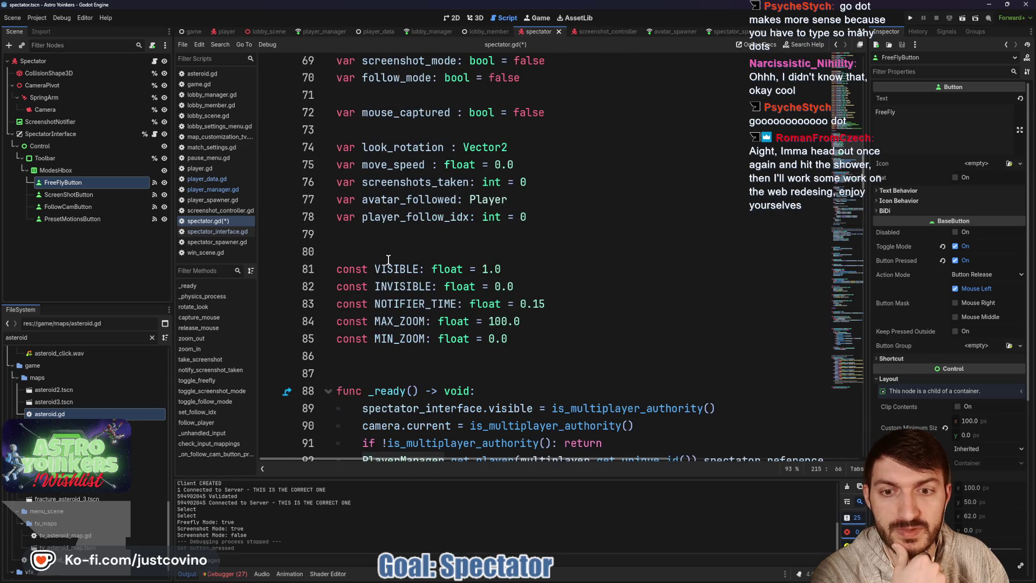
{"action": "left_click", "coordinate": [373, 241]}
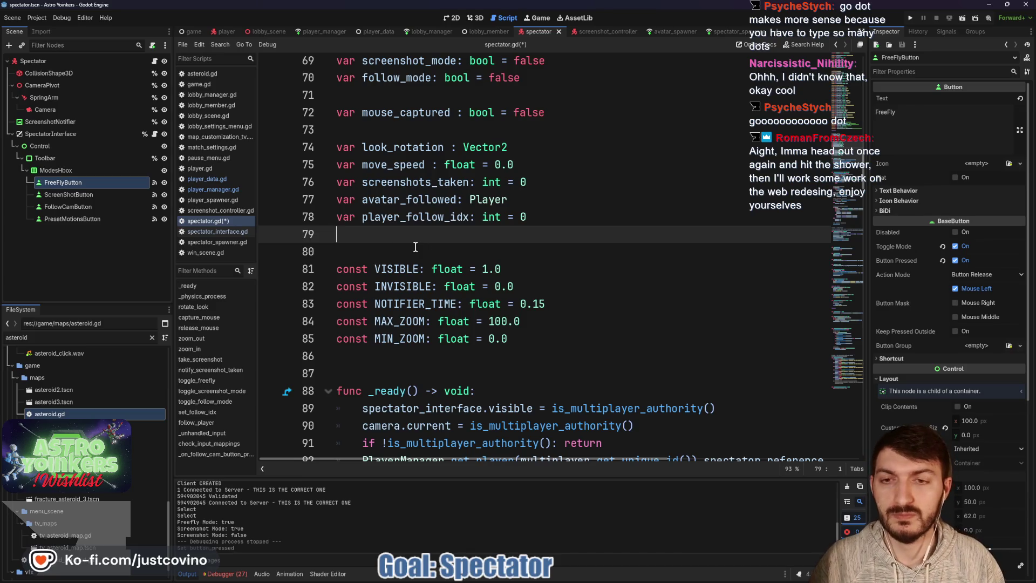
Add const MAX_PLAYERS: int = 0 below the variables and save spectator.gd
{"action": "key", "text": "Return"}
{"action": "type", "text": "const"}
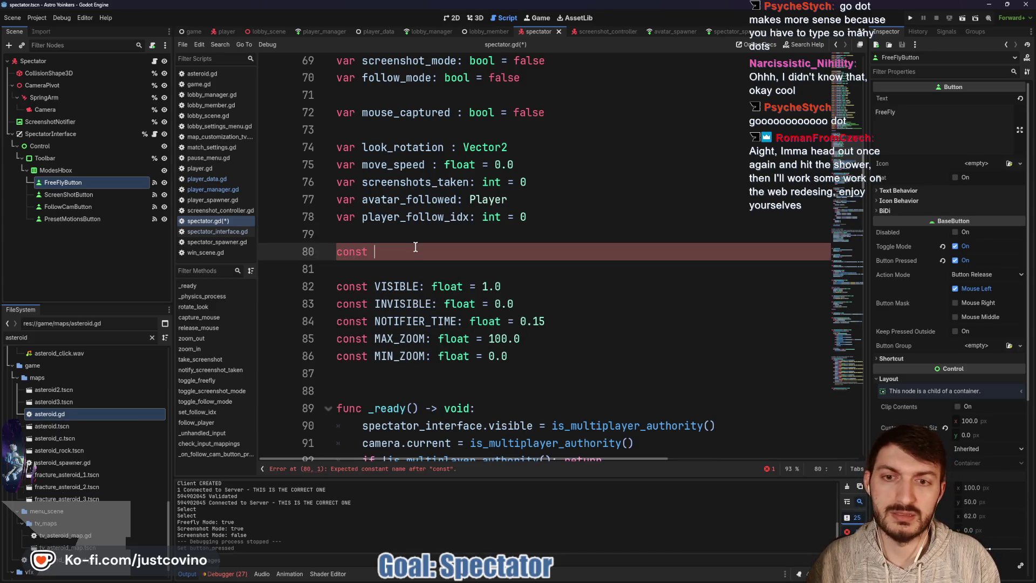
{"action": "key", "text": "BackSpace"}
{"action": "key", "text": "BackSpace"}
{"action": "key", "text": "BackSpace"}
{"action": "type", "text": "onst MAX_"}
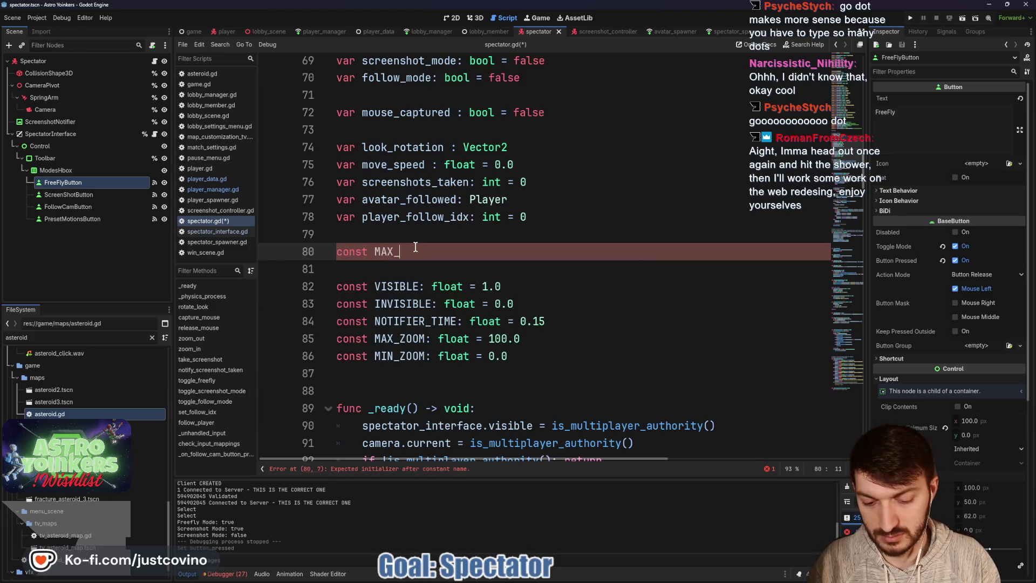
{"action": "type", "text": "PLAYERS: int ="}
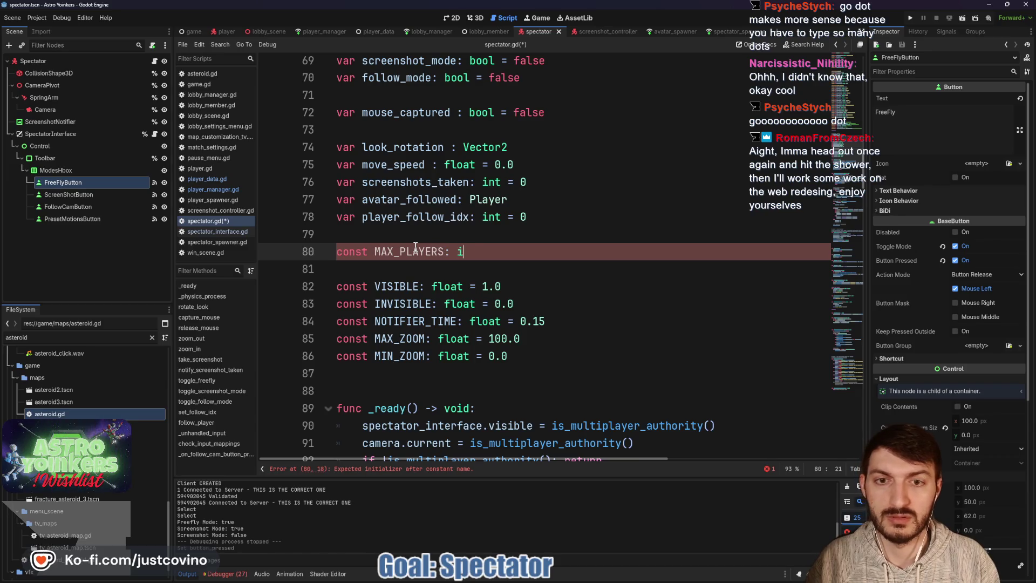
{"action": "key", "text": "BackSpace"}
{"action": "key", "text": "BackSpace"}
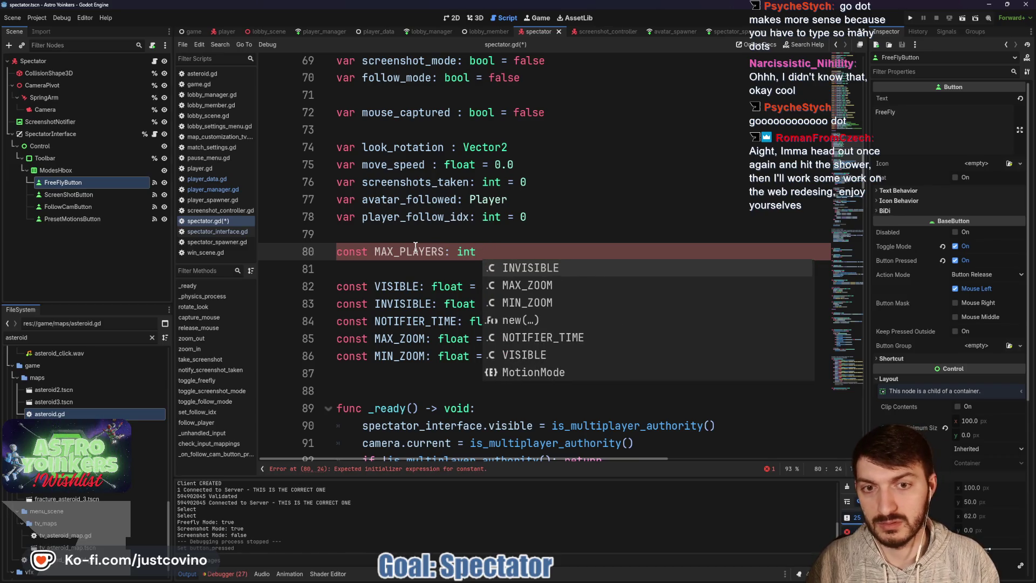
{"action": "type", "text": "="}
{"action": "key", "text": "Escape"}
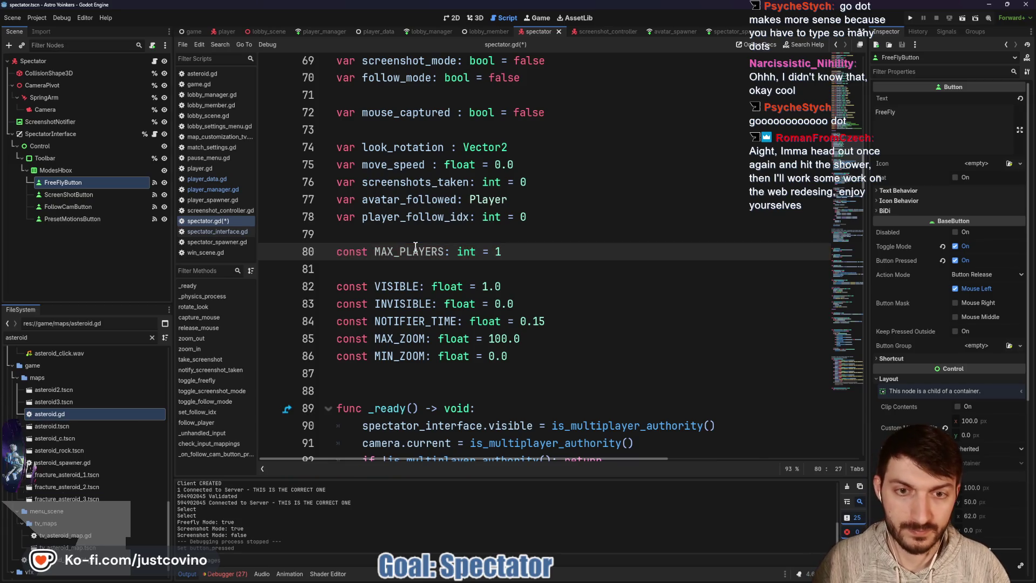
{"action": "type", "text": "0"}
{"action": "left_click", "coordinate": [480, 275]}
{"action": "key", "text": "ctrl+s"}
{"action": "scroll", "coordinate": [502, 278], "scroll_direction": "down", "scroll_amount": 15}
Delete the empty _on_follow_cam_button_pressed stub at the end of spectator.gd
{"action": "scroll", "coordinate": [524, 284], "scroll_direction": "down", "scroll_amount": 20}
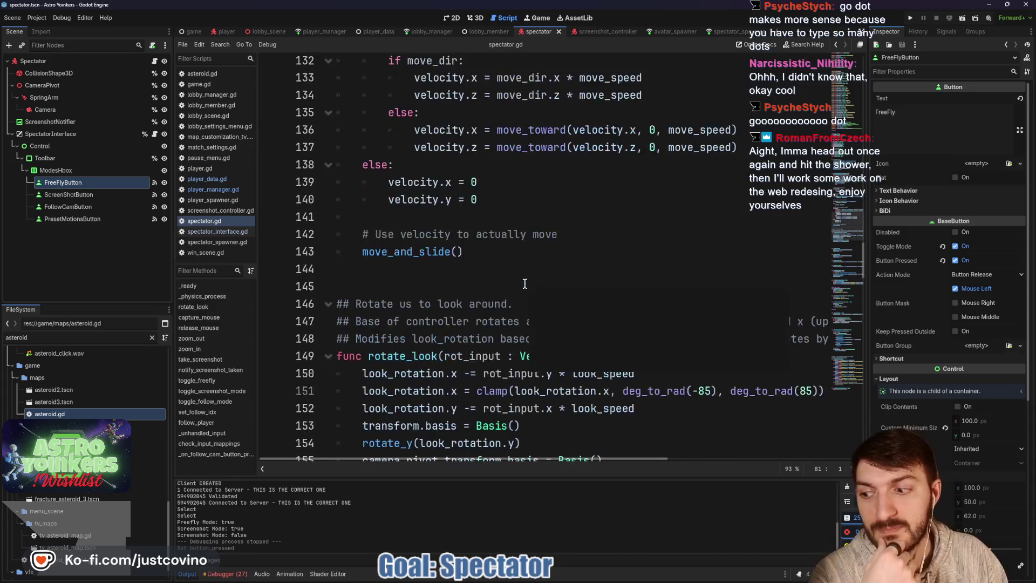
{"action": "scroll", "coordinate": [522, 285], "scroll_direction": "down", "scroll_amount": 20}
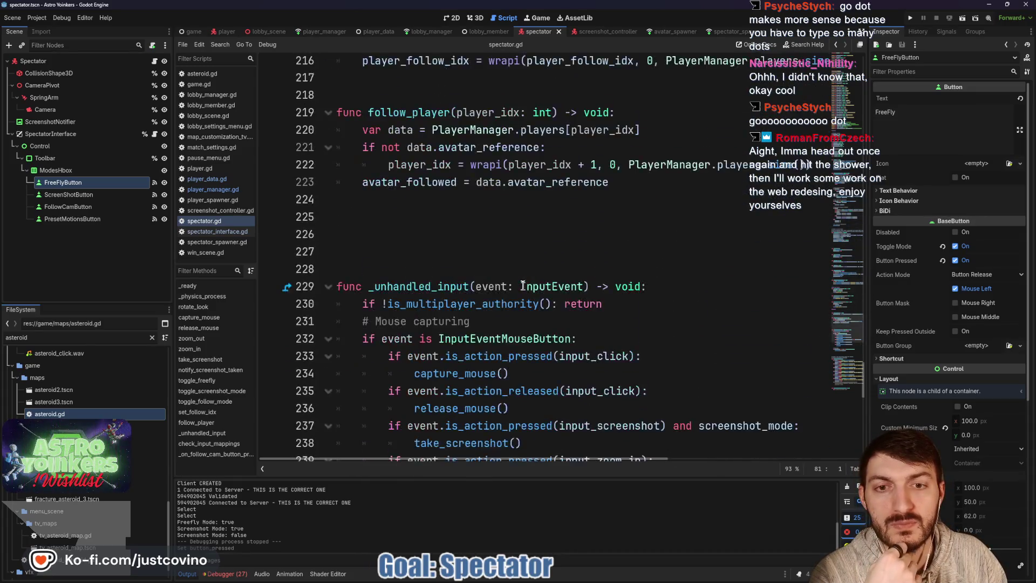
{"action": "scroll", "coordinate": [522, 285], "scroll_direction": "up", "scroll_amount": 7}
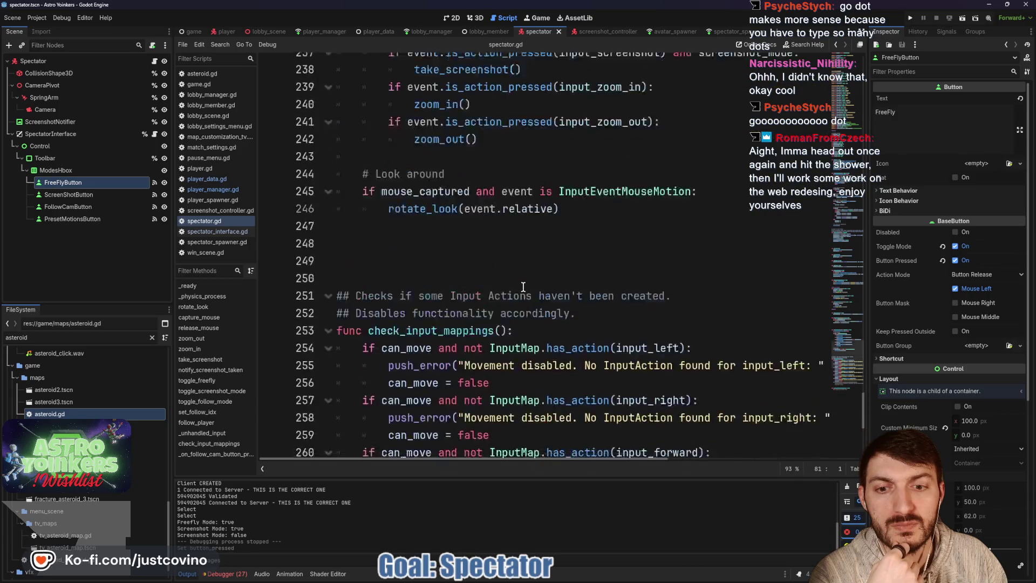
{"action": "scroll", "coordinate": [523, 287], "scroll_direction": "down", "scroll_amount": 7}
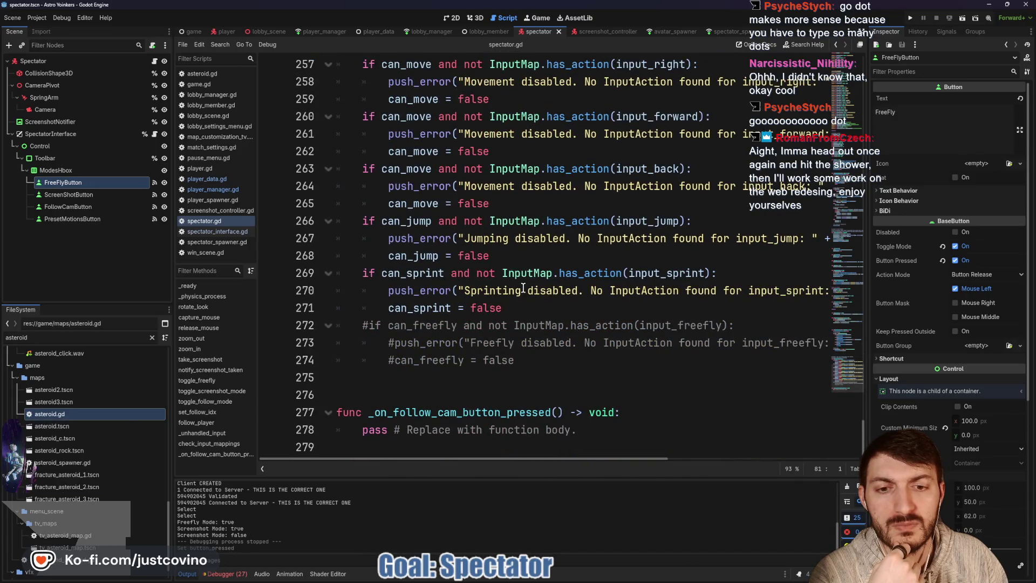
{"action": "left_click", "coordinate": [609, 430]}
{"action": "left_click_drag", "start_coordinate": [609, 431], "coordinate": [320, 406]}
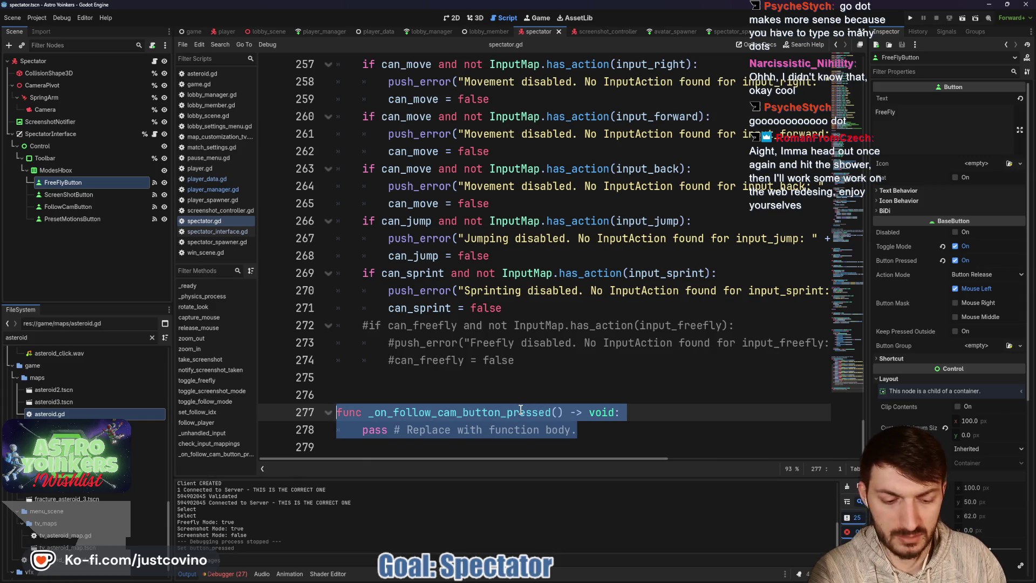
{"action": "key", "text": "BackSpace"}
{"action": "key", "text": "BackSpace"}
{"action": "key", "text": "BackSpace"}
{"action": "scroll", "coordinate": [513, 393], "scroll_direction": "up", "scroll_amount": 9}
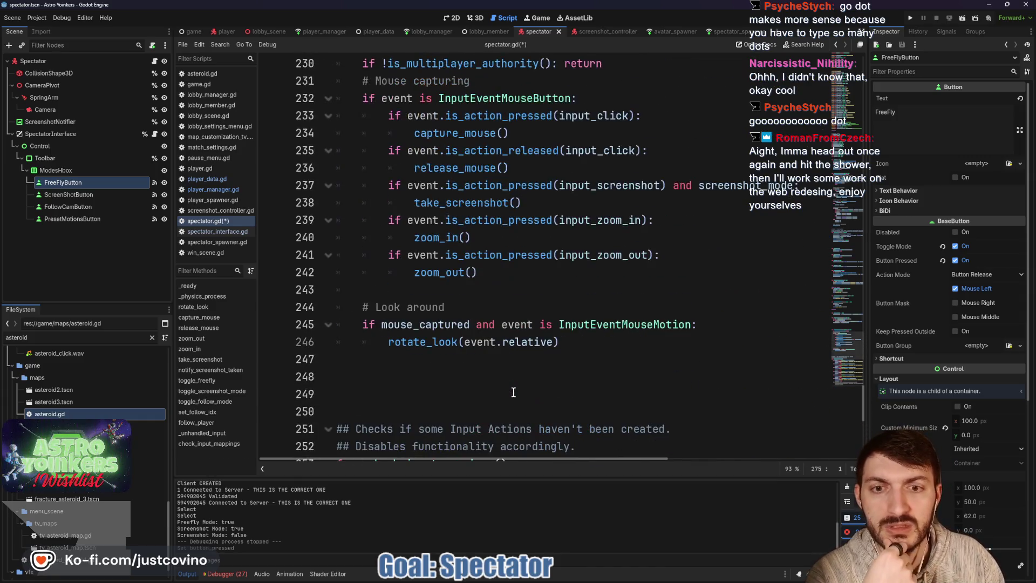
{"action": "scroll", "coordinate": [514, 392], "scroll_direction": "up", "scroll_amount": 9}
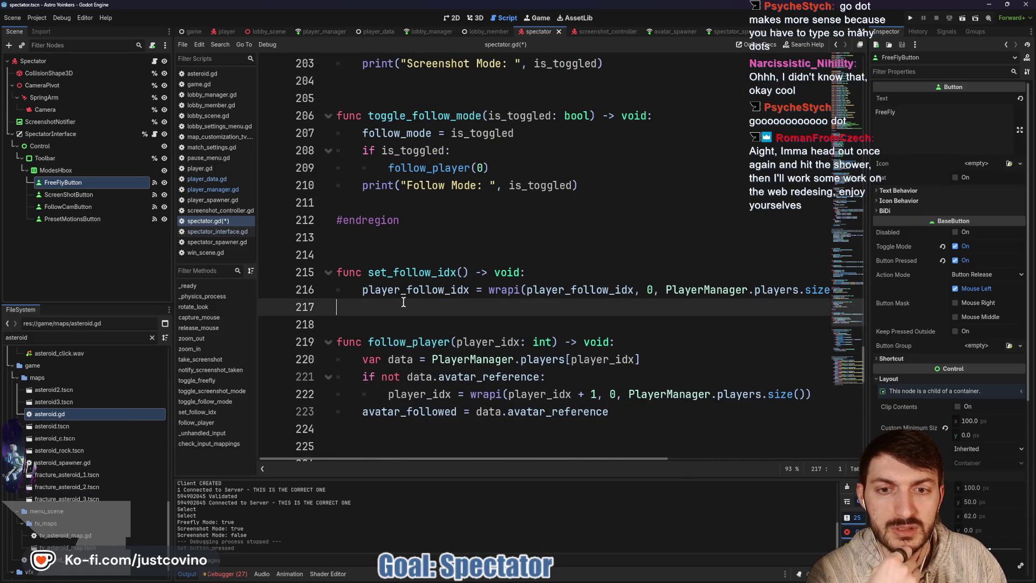
Delete the wrapi line and then the whole set_follow_idx function
{"action": "left_click_drag", "start_coordinate": [357, 290], "coordinate": [842, 288]}
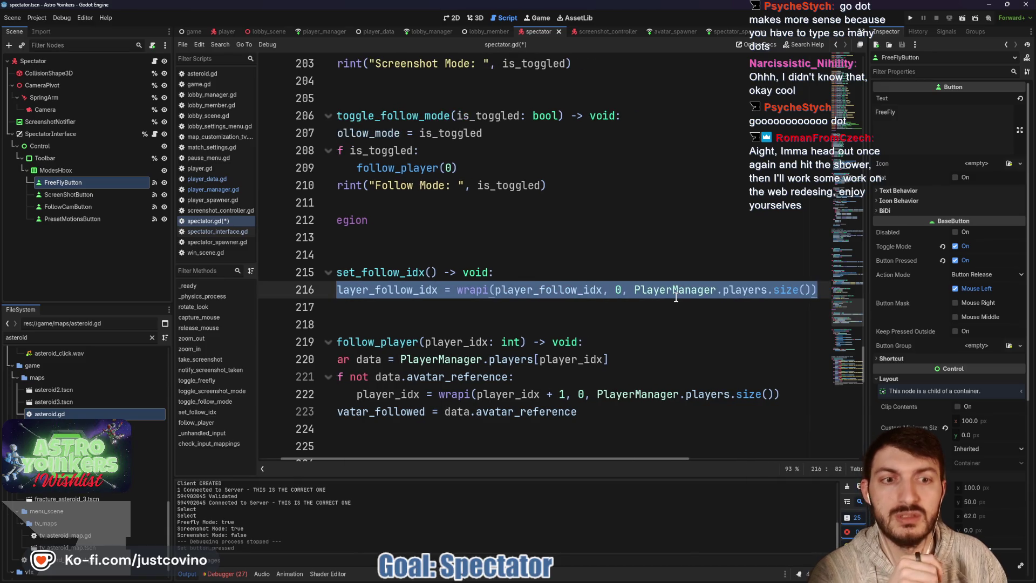
{"action": "left_click_drag", "start_coordinate": [635, 290], "coordinate": [318, 292]}
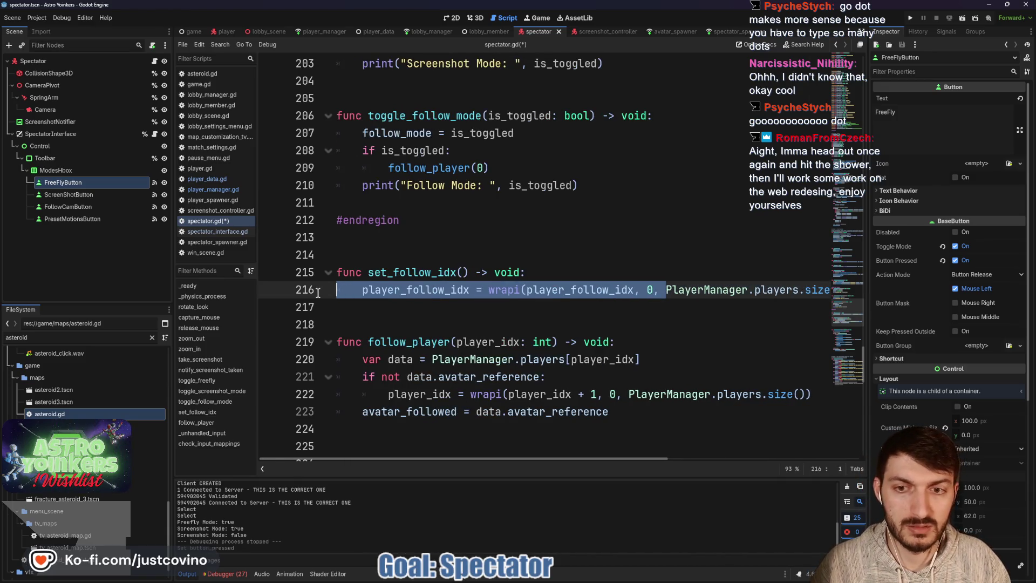
{"action": "key", "text": "BackSpace"}
{"action": "key", "text": "Tab"}
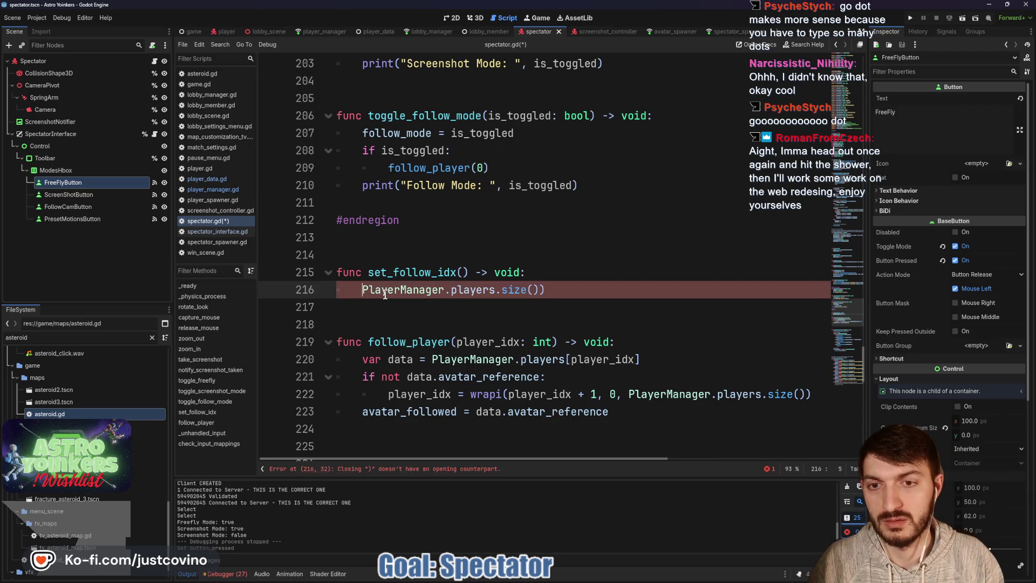
{"action": "type", "text": "M"}
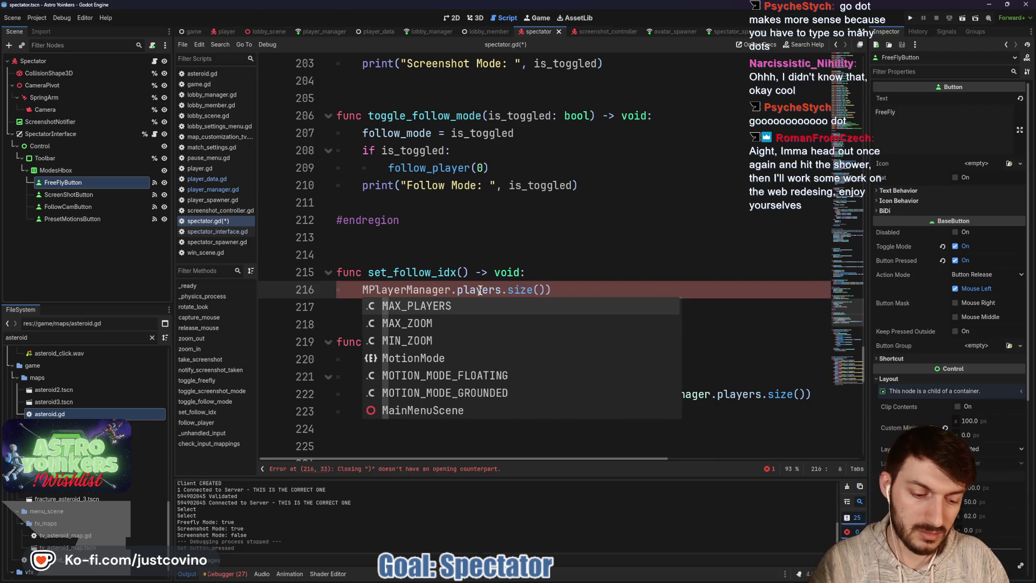
{"action": "key", "text": "BackSpace"}
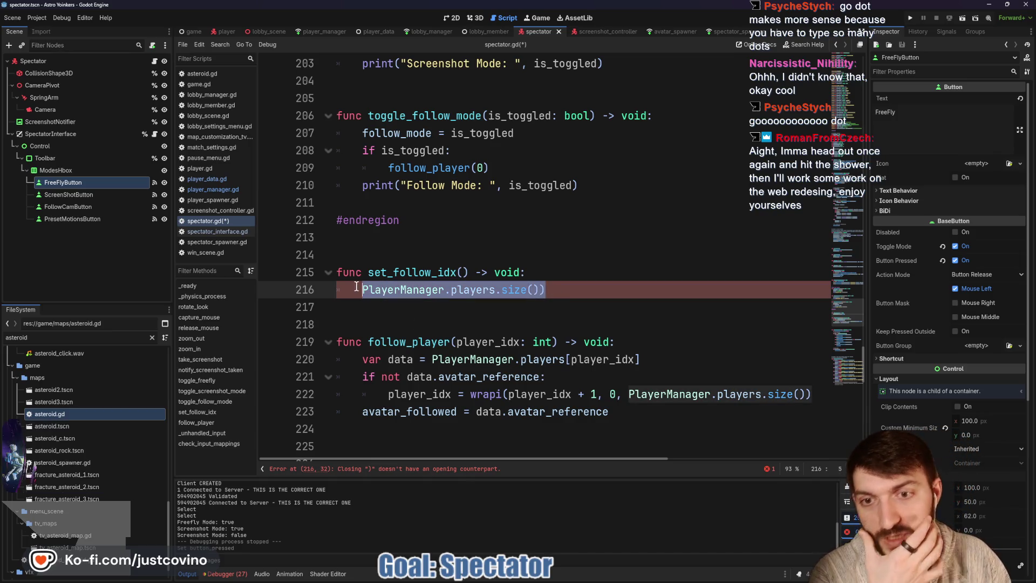
{"action": "left_click_drag", "start_coordinate": [551, 291], "coordinate": [322, 272]}
{"action": "key", "text": "BackSpace"}
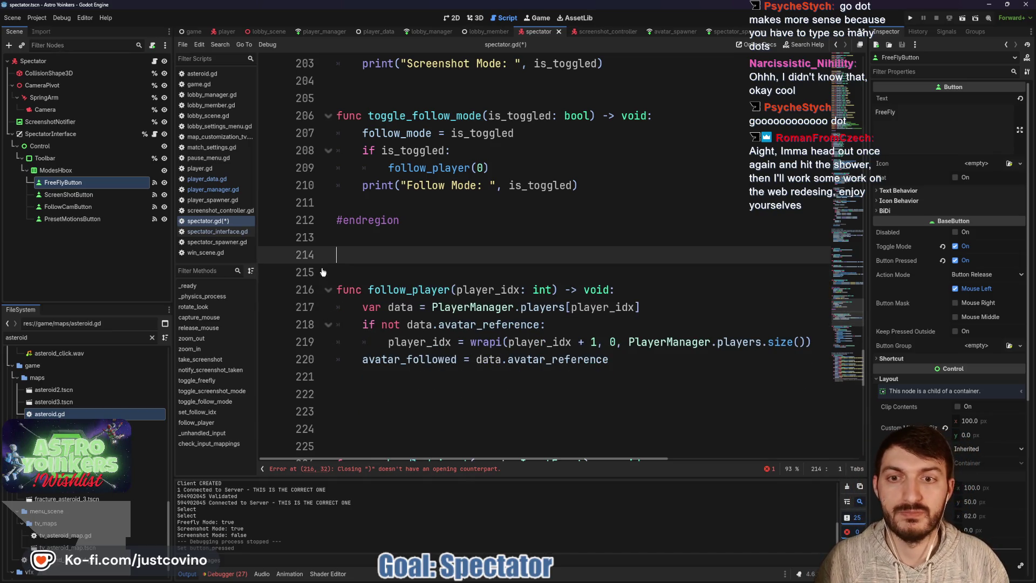
Delete the MAX_PLAYERS constant line and save spectator.gd
{"action": "scroll", "coordinate": [416, 327], "scroll_direction": "up", "scroll_amount": 10}
{"action": "scroll", "coordinate": [416, 328], "scroll_direction": "up", "scroll_amount": 20}
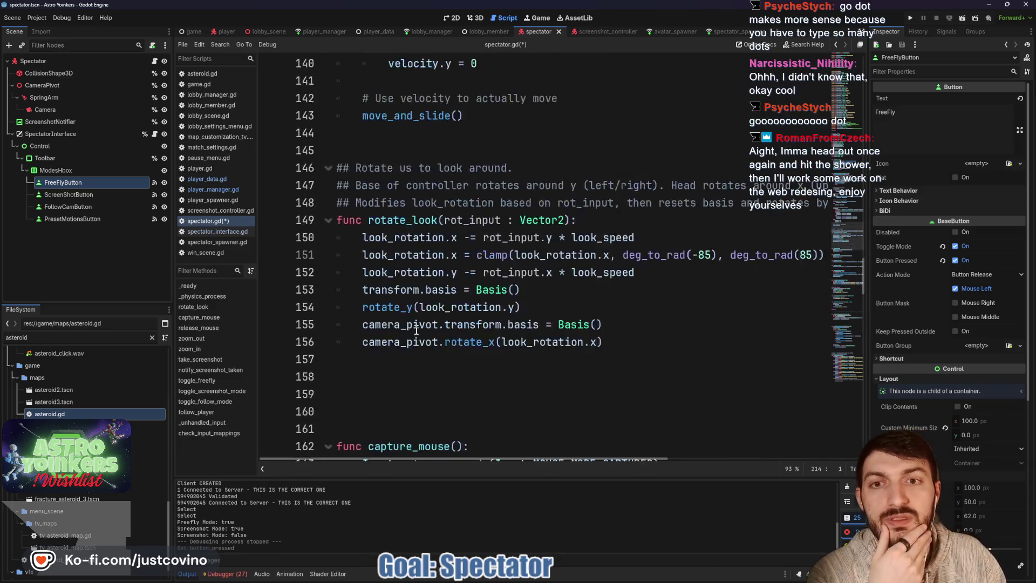
{"action": "scroll", "coordinate": [481, 300], "scroll_direction": "up", "scroll_amount": 3}
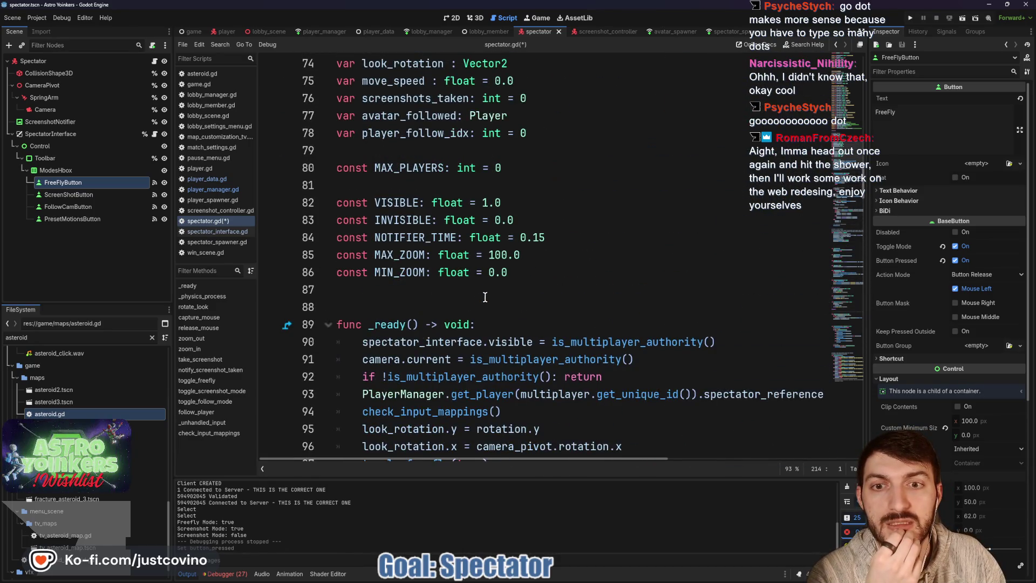
{"action": "scroll", "coordinate": [515, 271], "scroll_direction": "up", "scroll_amount": 1}
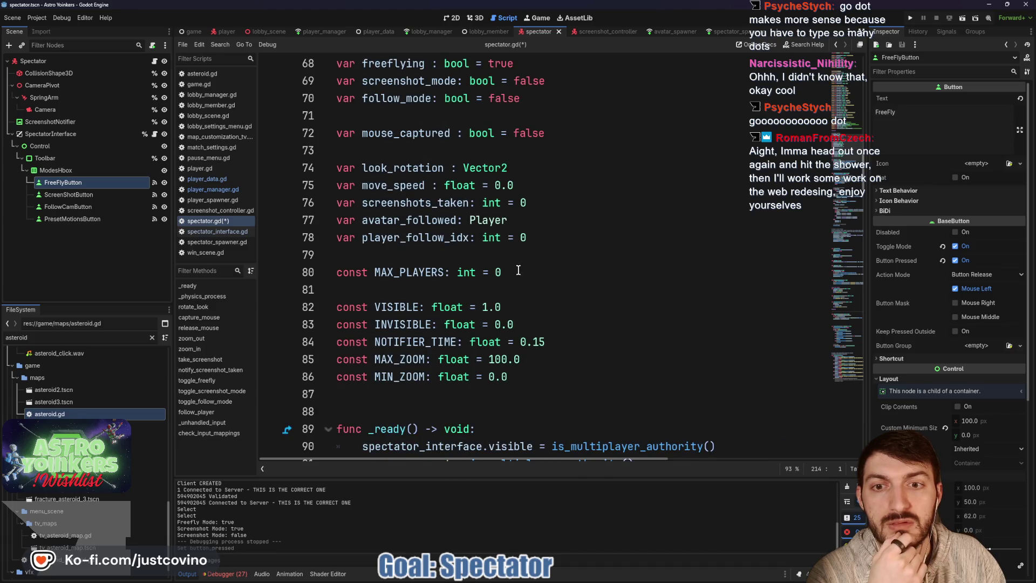
{"action": "triple_click", "coordinate": [467, 277]}
{"action": "key", "text": "BackSpace"}
{"action": "key", "text": "BackSpace"}
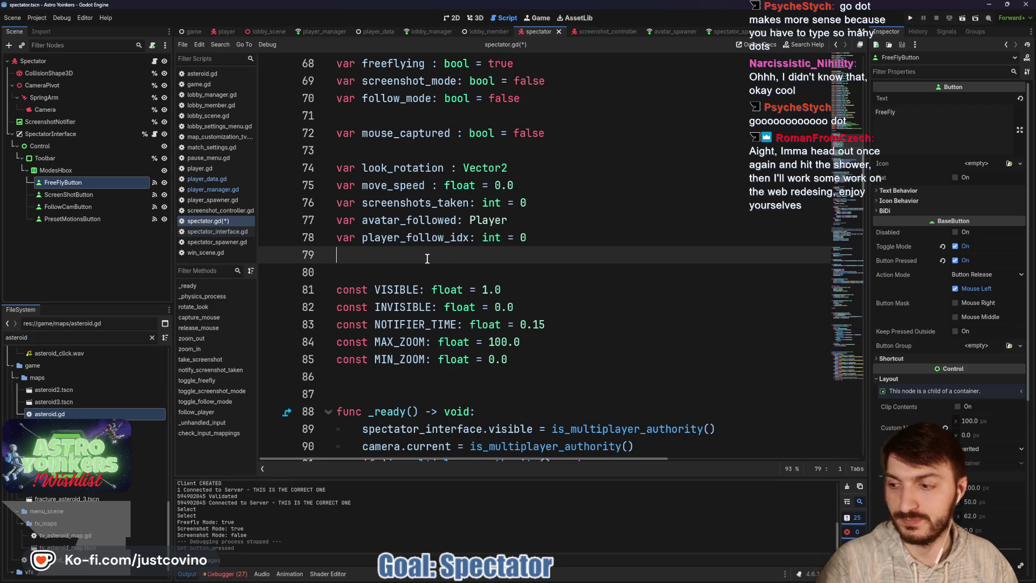
{"action": "key", "text": "ctrl+s"}
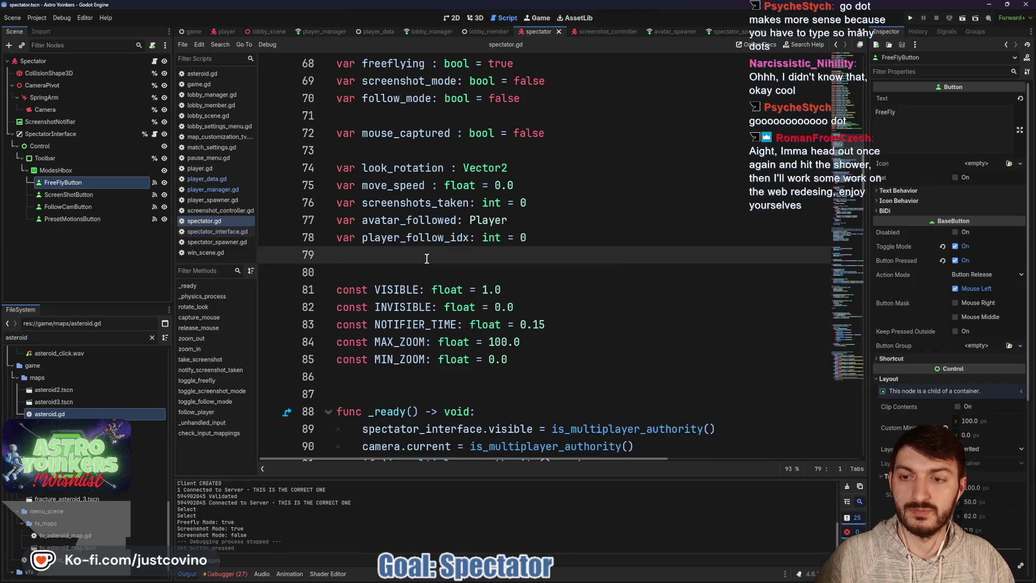
{"action": "scroll", "coordinate": [426, 252], "scroll_direction": "down", "scroll_amount": 5}
{"action": "scroll", "coordinate": [458, 251], "scroll_direction": "down", "scroll_amount": 2}
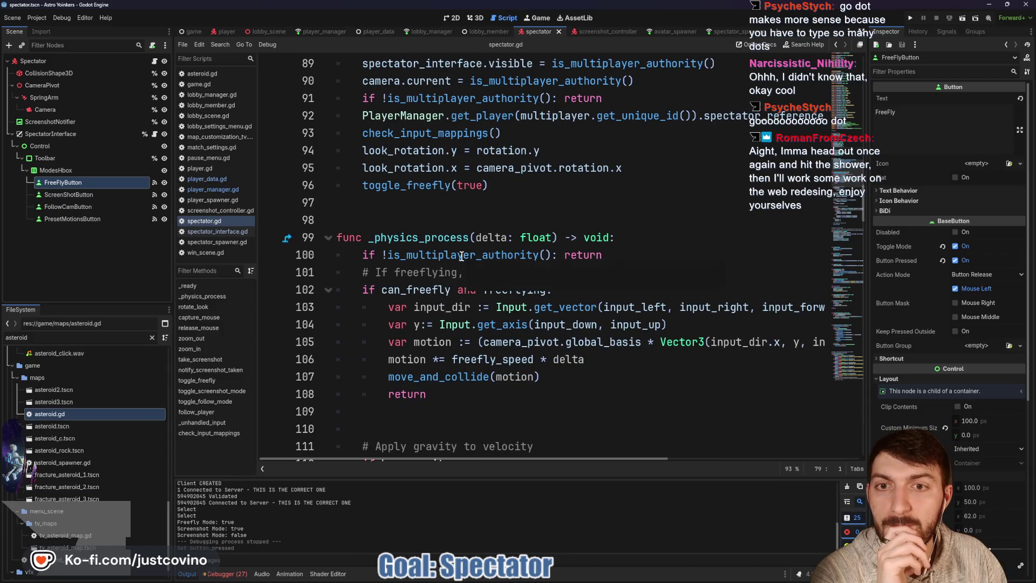
{"action": "scroll", "coordinate": [460, 254], "scroll_direction": "down", "scroll_amount": 2}
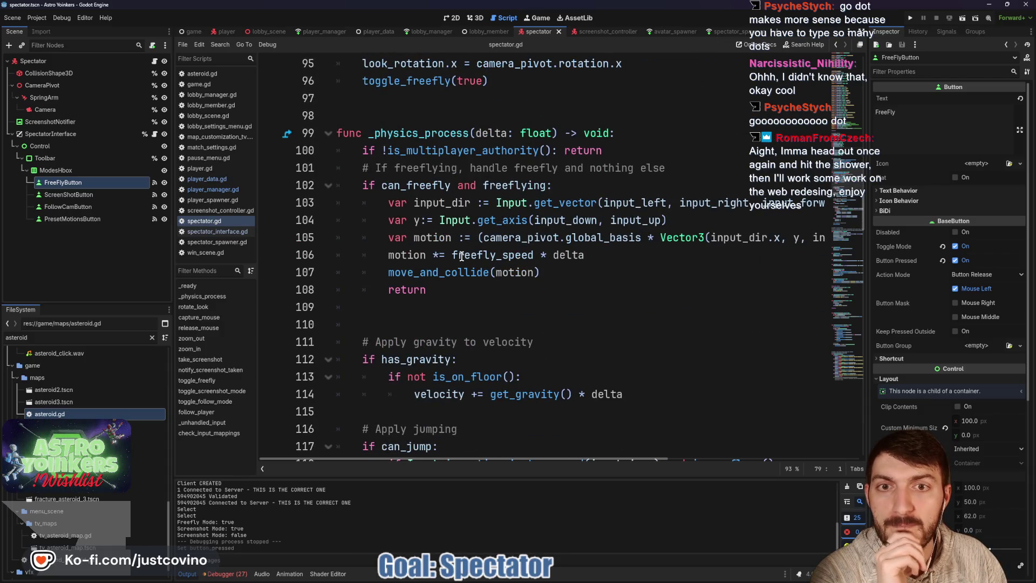
{"action": "scroll", "coordinate": [462, 255], "scroll_direction": "down", "scroll_amount": 2}
{"action": "scroll", "coordinate": [461, 256], "scroll_direction": "down", "scroll_amount": 6}
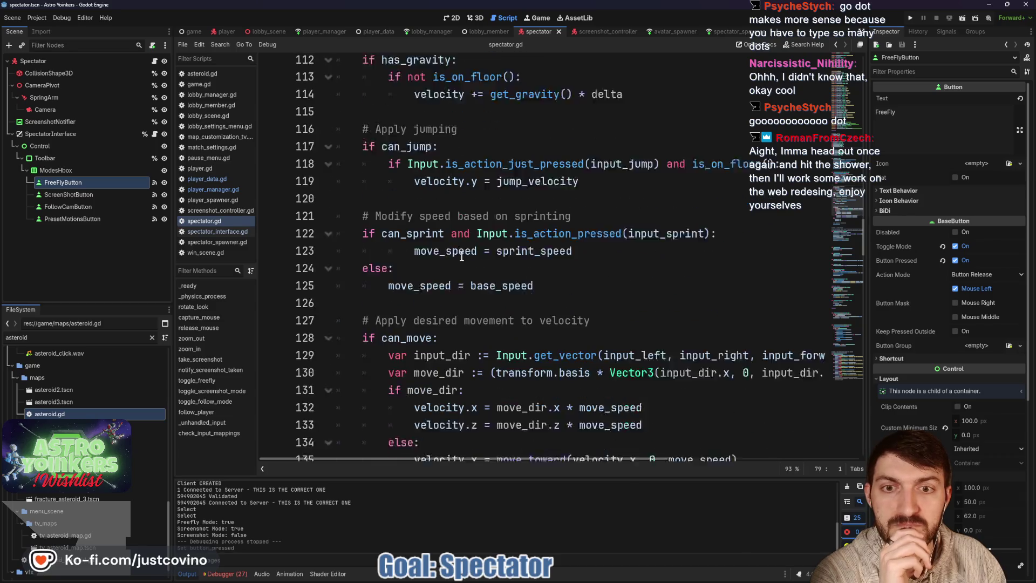
{"action": "scroll", "coordinate": [461, 255], "scroll_direction": "down", "scroll_amount": 2}
{"action": "scroll", "coordinate": [462, 256], "scroll_direction": "up", "scroll_amount": 7}
{"action": "scroll", "coordinate": [461, 256], "scroll_direction": "up", "scroll_amount": 2}
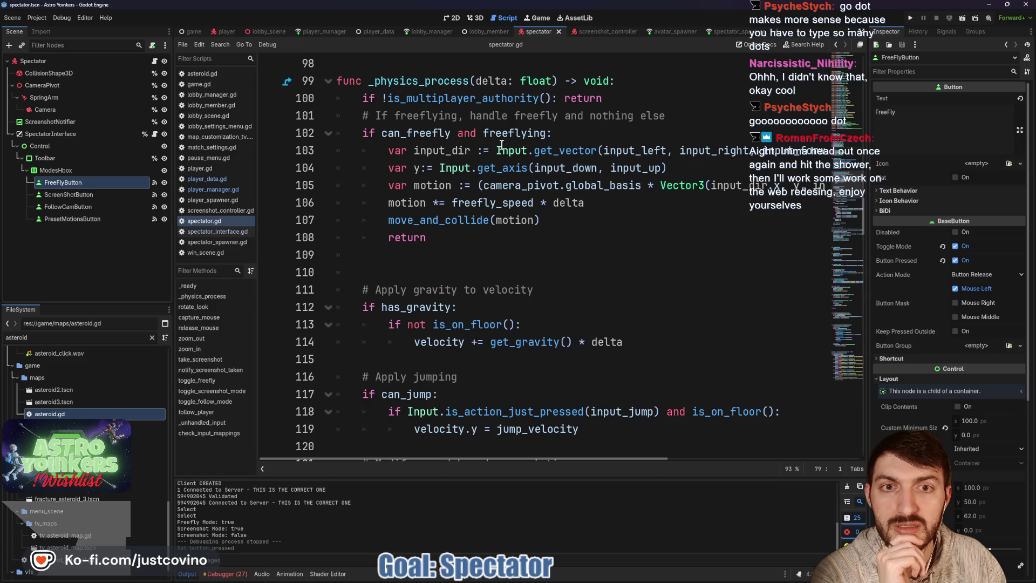
{"action": "scroll", "coordinate": [371, 167], "scroll_direction": "down", "scroll_amount": 6}
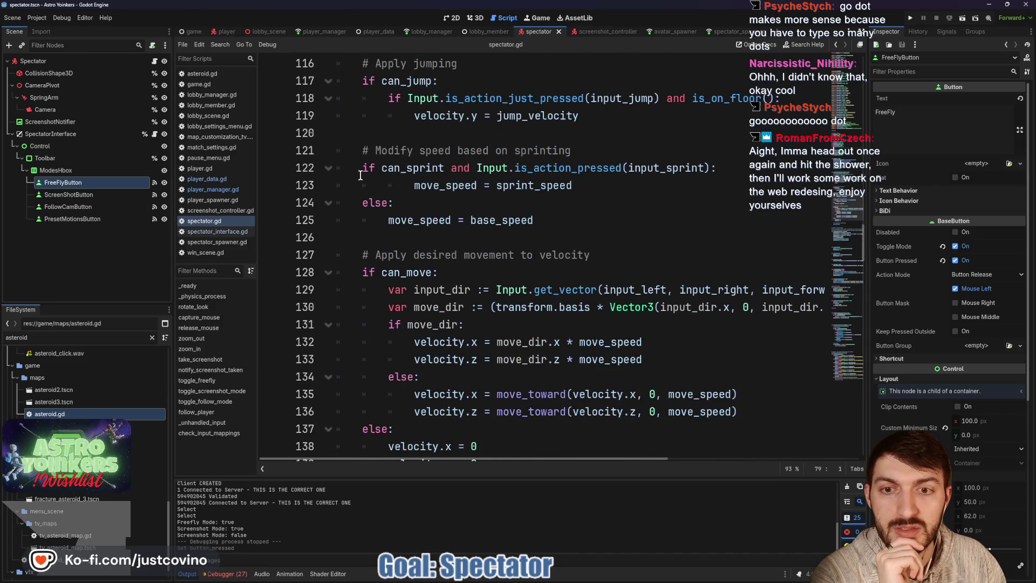
{"action": "double_click", "coordinate": [403, 270]}
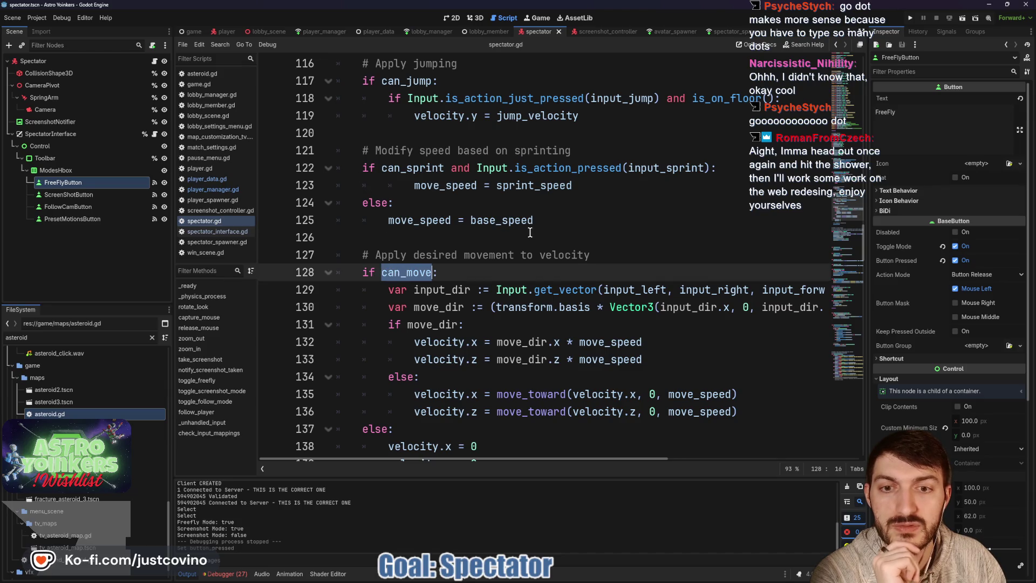
{"action": "scroll", "coordinate": [497, 242], "scroll_direction": "down", "scroll_amount": 2}
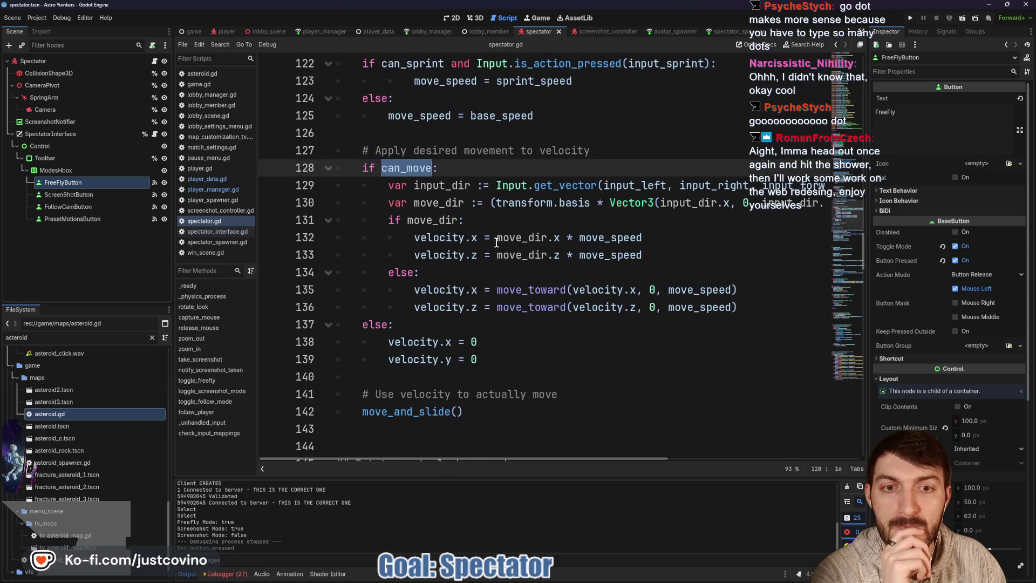
{"action": "scroll", "coordinate": [465, 237], "scroll_direction": "up", "scroll_amount": 2}
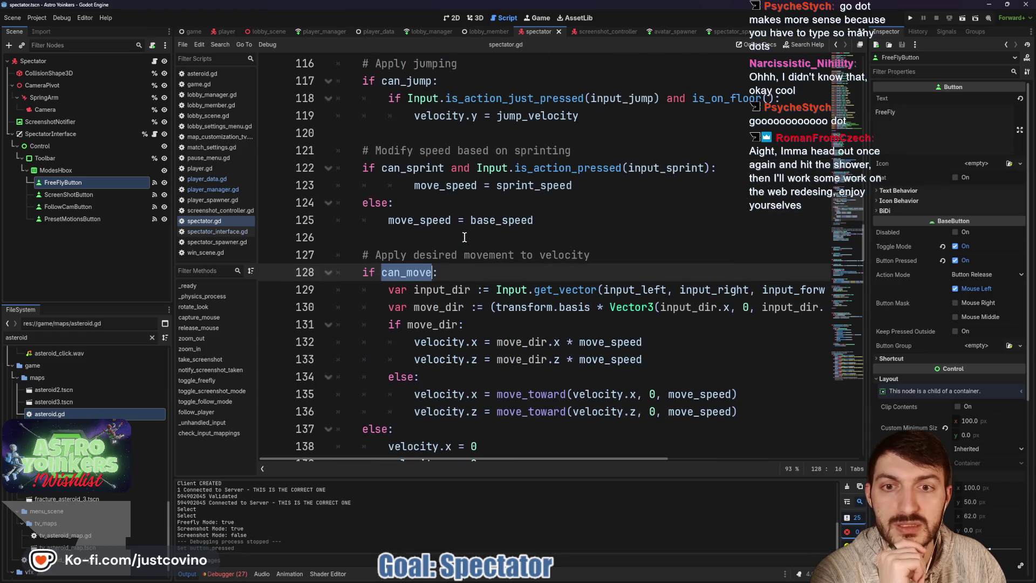
{"action": "scroll", "coordinate": [430, 257], "scroll_direction": "up", "scroll_amount": 1}
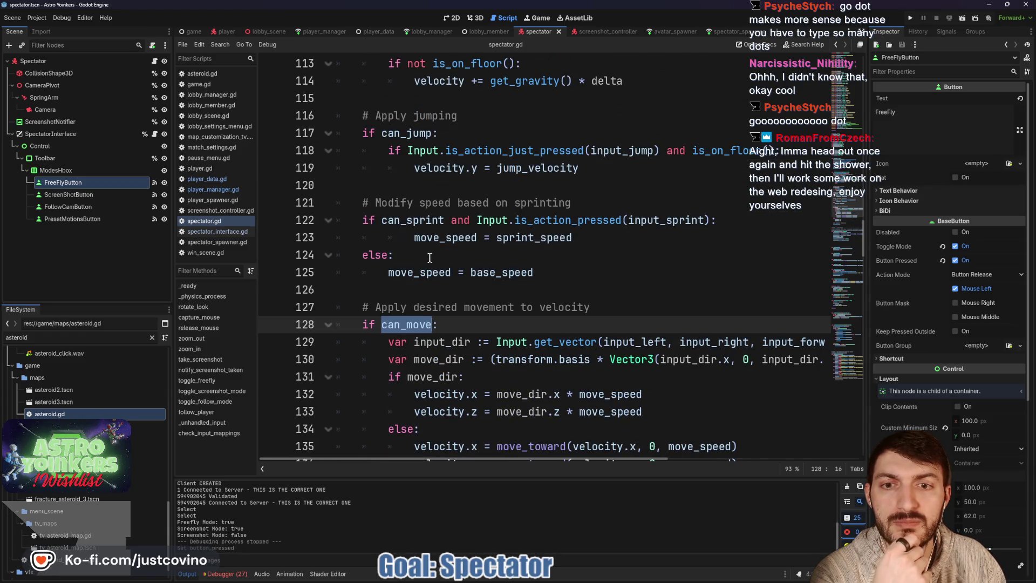
Change line 128's condition to 'if can_move and !follow_mode' and save the script
{"action": "key", "text": "Escape"}
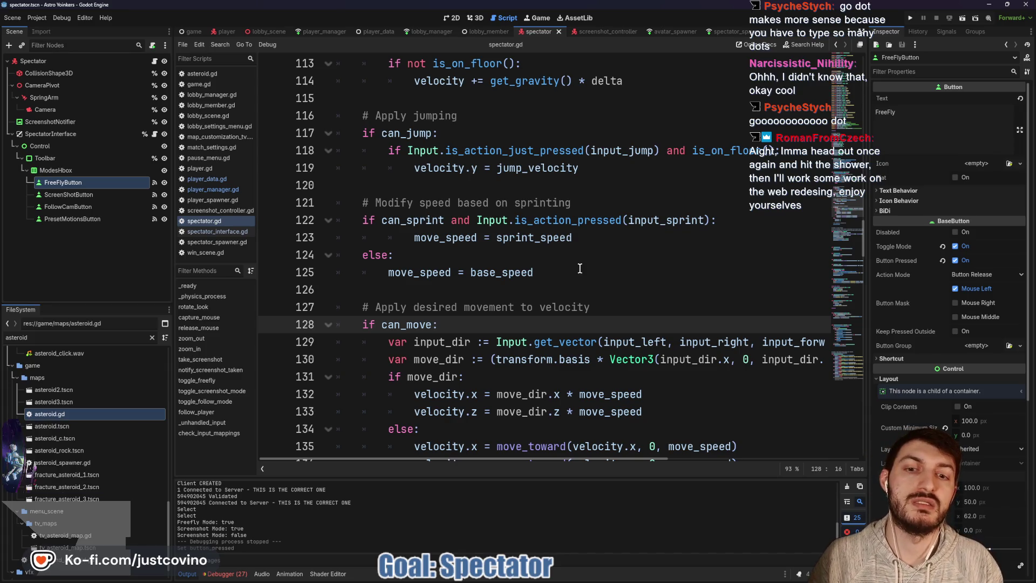
{"action": "type", "text": "and !"}
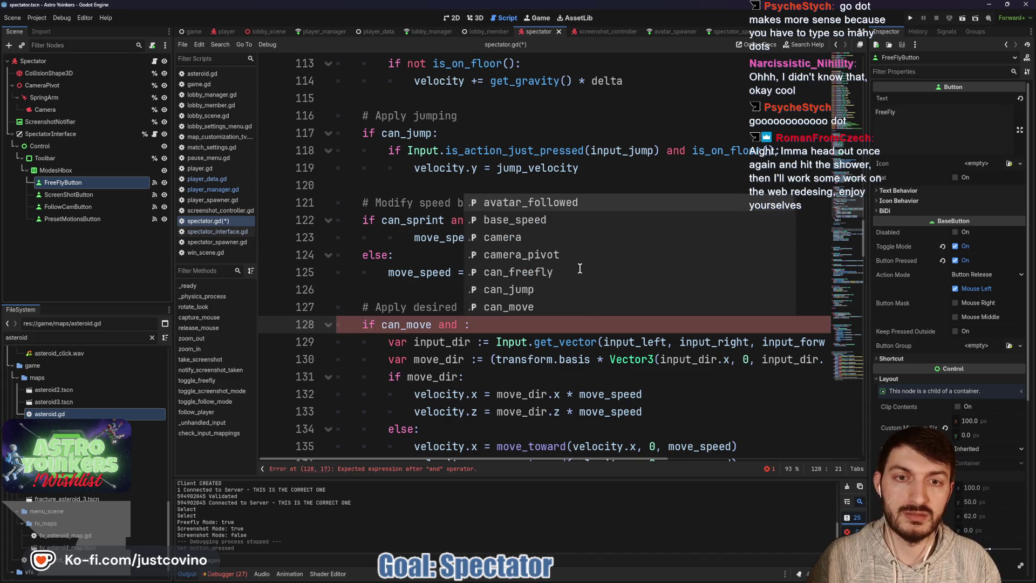
{"action": "type", "text": "follo"}
{"action": "key", "text": "Return"}
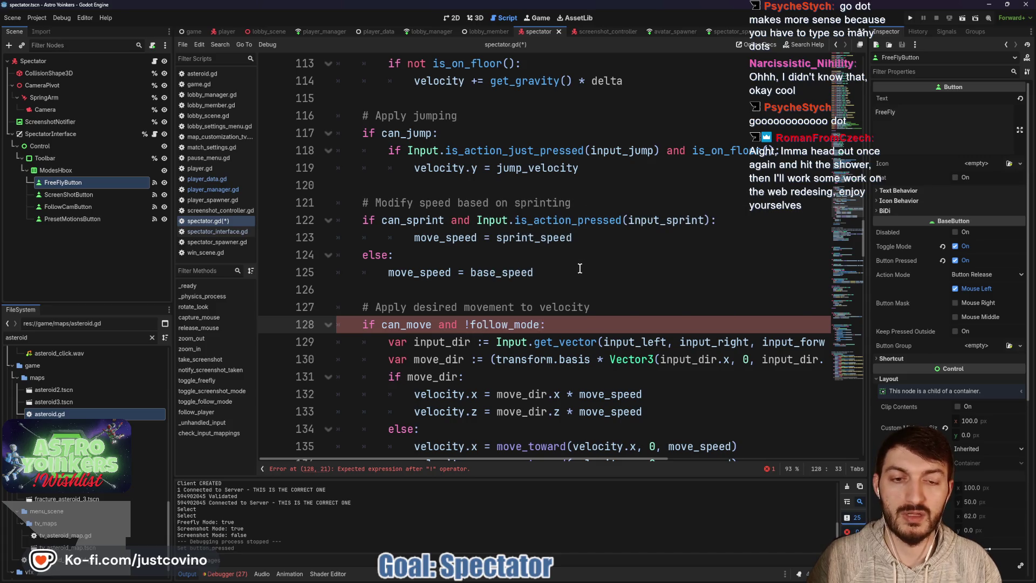
{"action": "key", "text": "ctrl+s"}
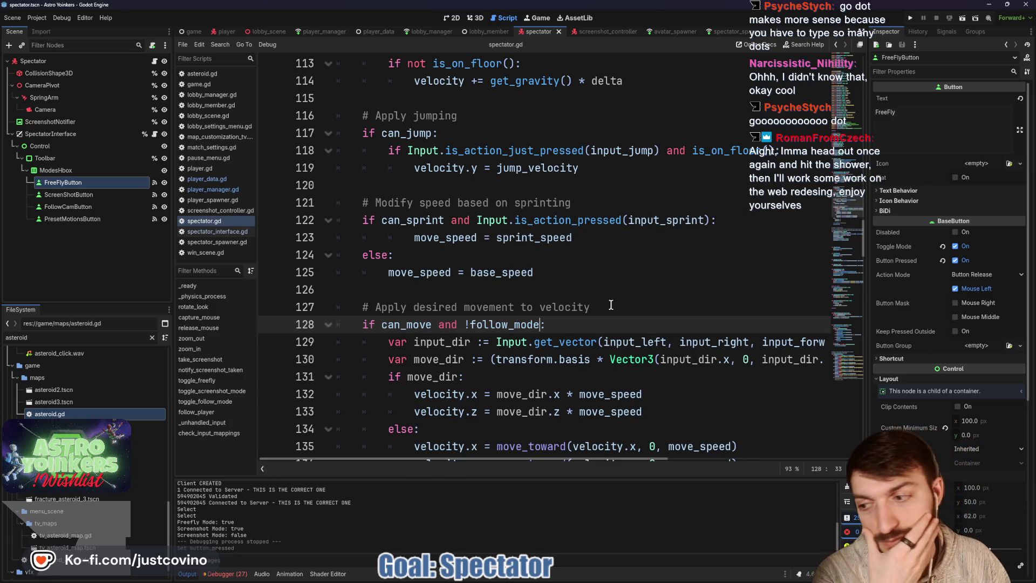
{"action": "scroll", "coordinate": [597, 311], "scroll_direction": "down", "scroll_amount": 4}
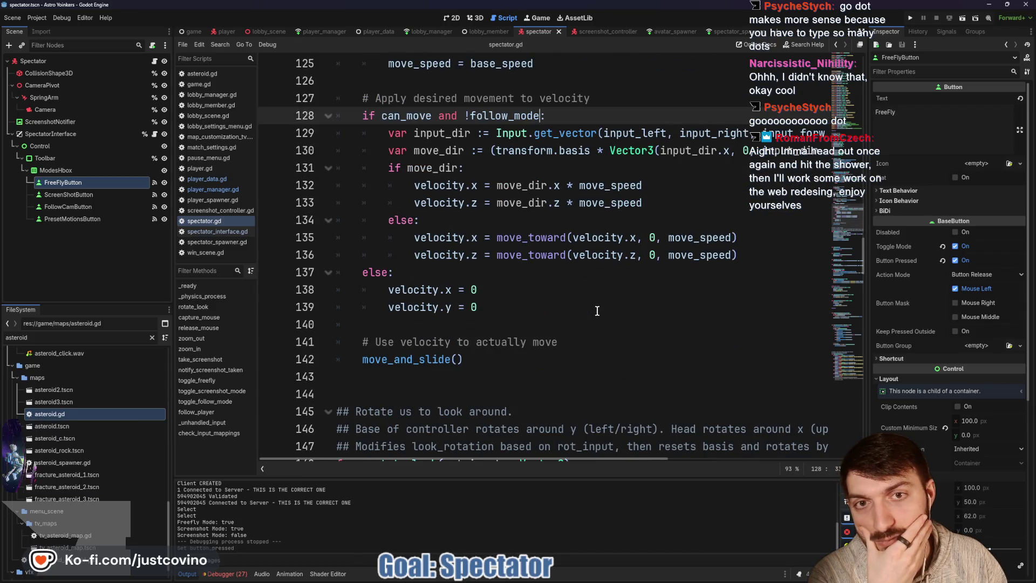
{"action": "scroll", "coordinate": [599, 312], "scroll_direction": "down", "scroll_amount": 4}
{"action": "scroll", "coordinate": [600, 311], "scroll_direction": "down", "scroll_amount": 3}
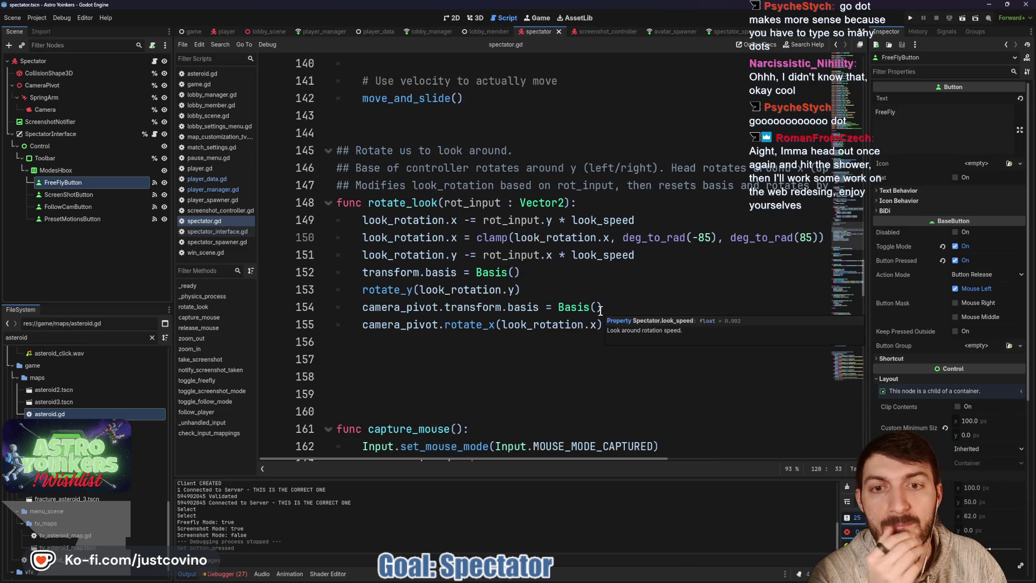
{"action": "left_click", "coordinate": [370, 270]}
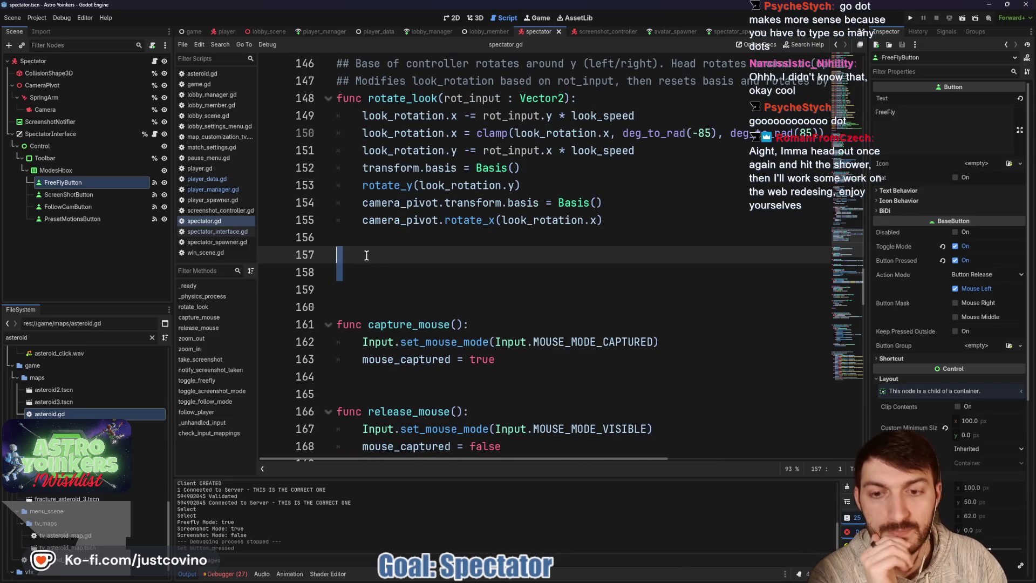
{"action": "key", "text": "BackSpace"}
{"action": "key", "text": "BackSpace"}
{"action": "key", "text": "BackSpace"}
{"action": "scroll", "coordinate": [359, 258], "scroll_direction": "down", "scroll_amount": 10}
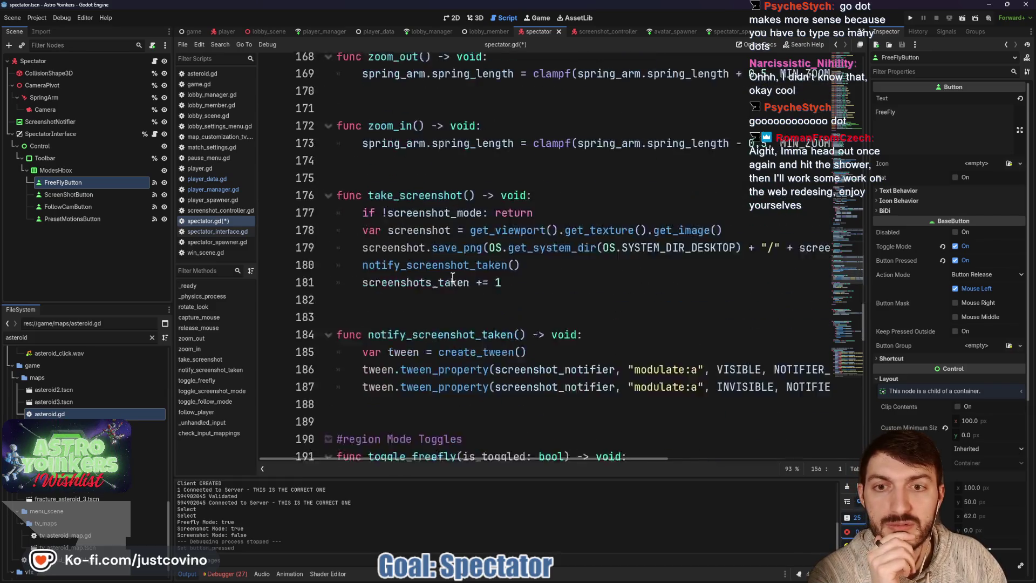
{"action": "scroll", "coordinate": [463, 279], "scroll_direction": "down", "scroll_amount": 3}
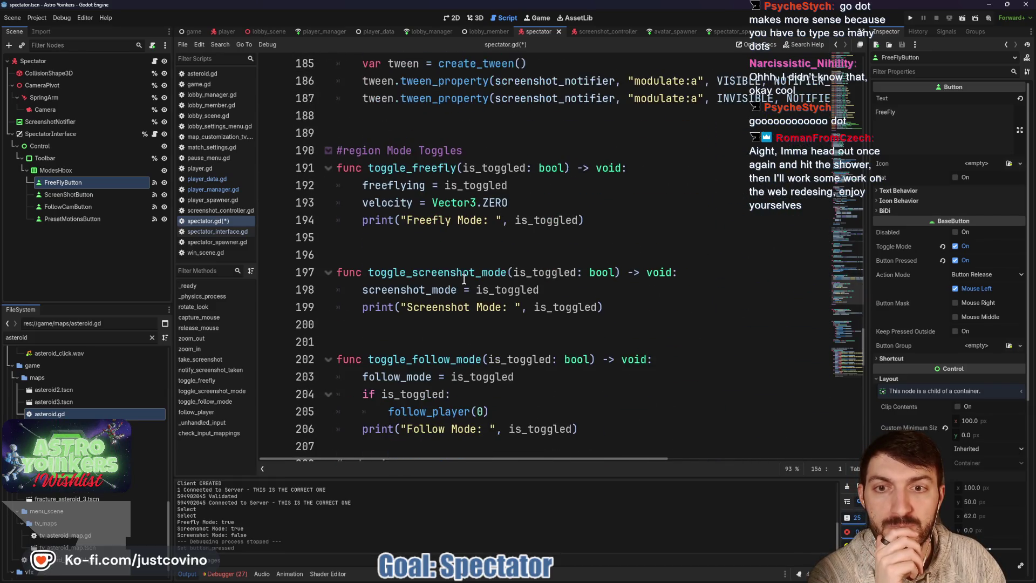
{"action": "scroll", "coordinate": [468, 276], "scroll_direction": "down", "scroll_amount": 6}
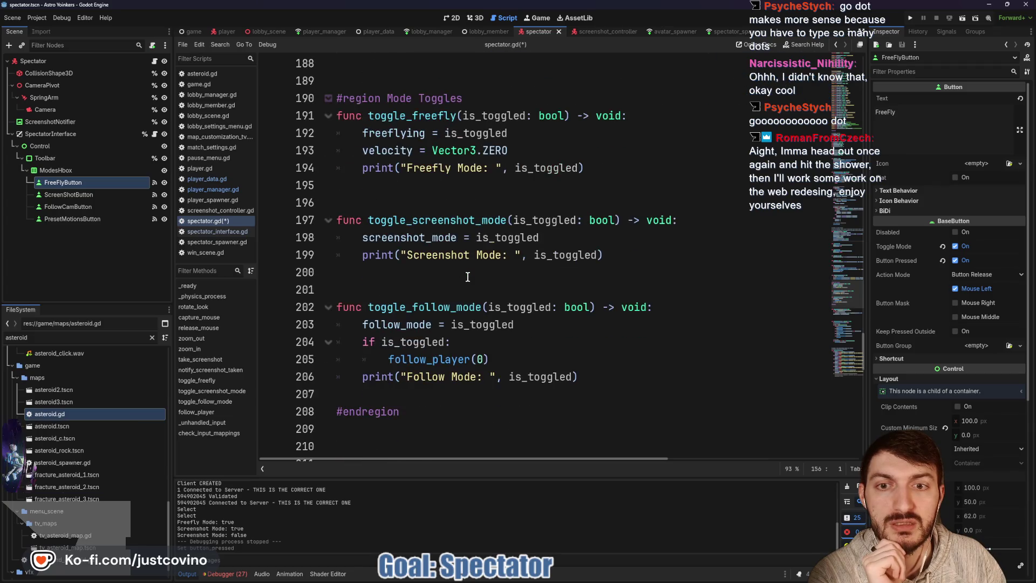
{"action": "scroll", "coordinate": [469, 277], "scroll_direction": "down", "scroll_amount": 1}
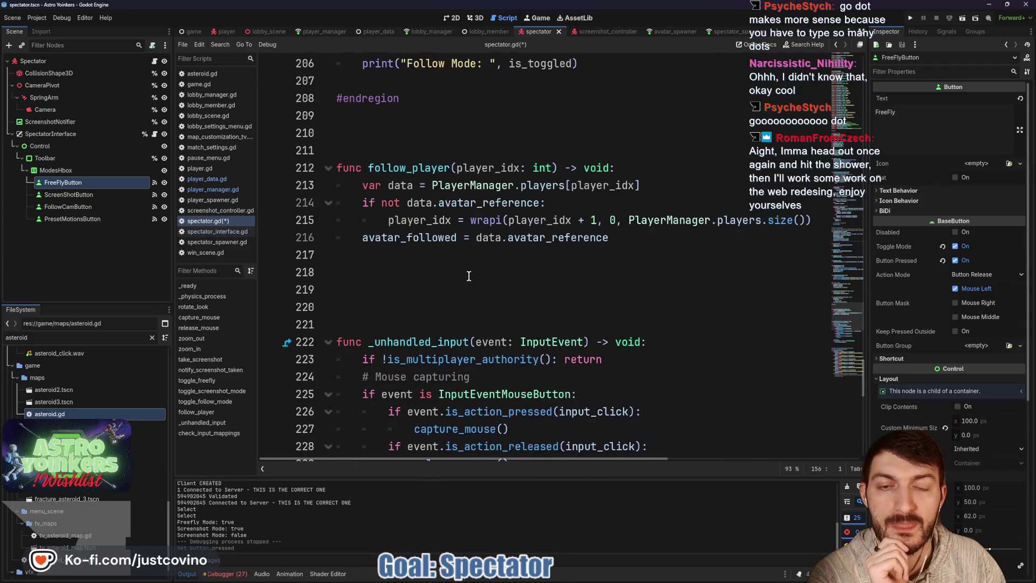
{"action": "left_click", "coordinate": [469, 249]}
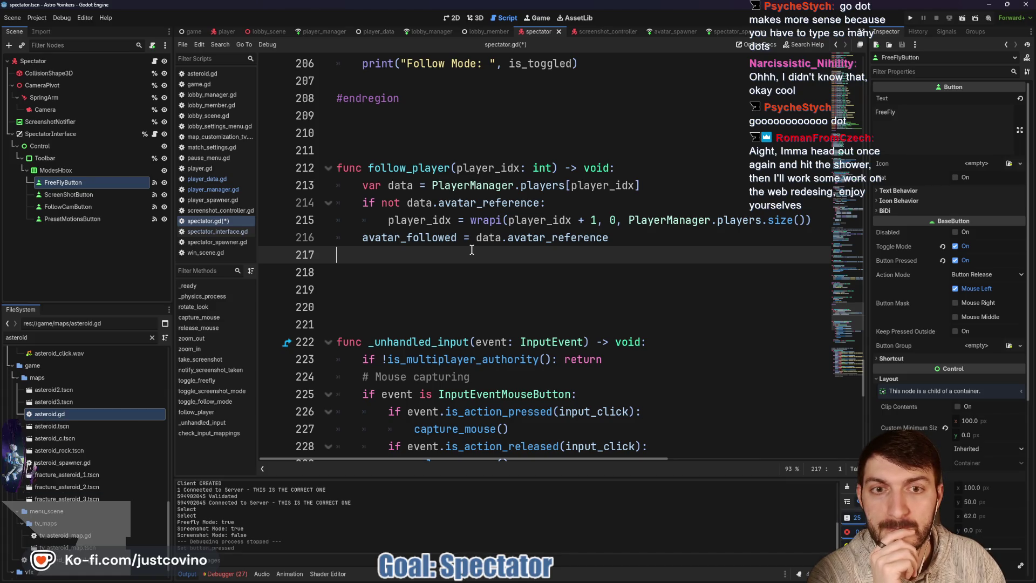
{"action": "mouse_move", "coordinate": [487, 200]}
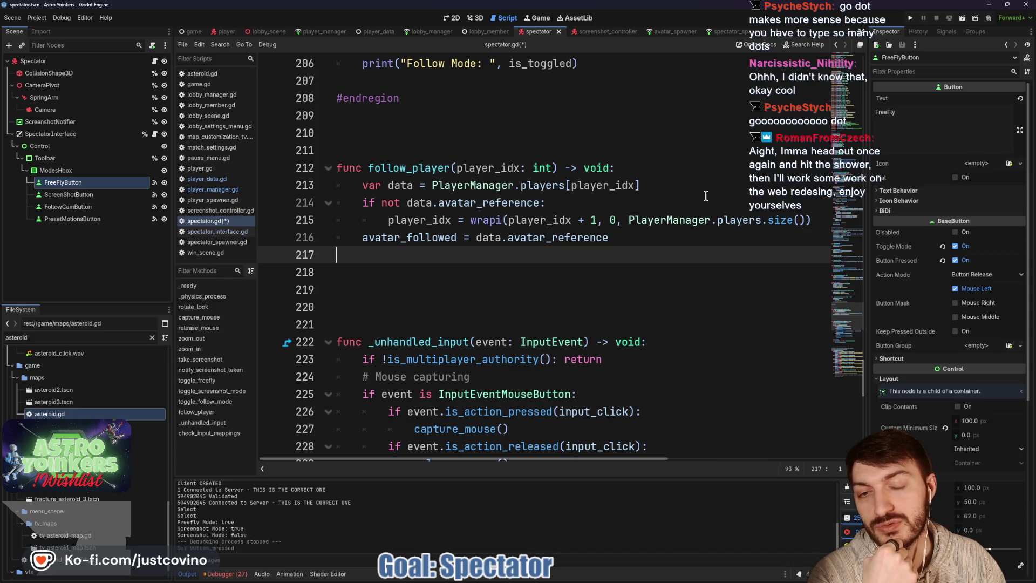
{"action": "double_click", "coordinate": [414, 240]}
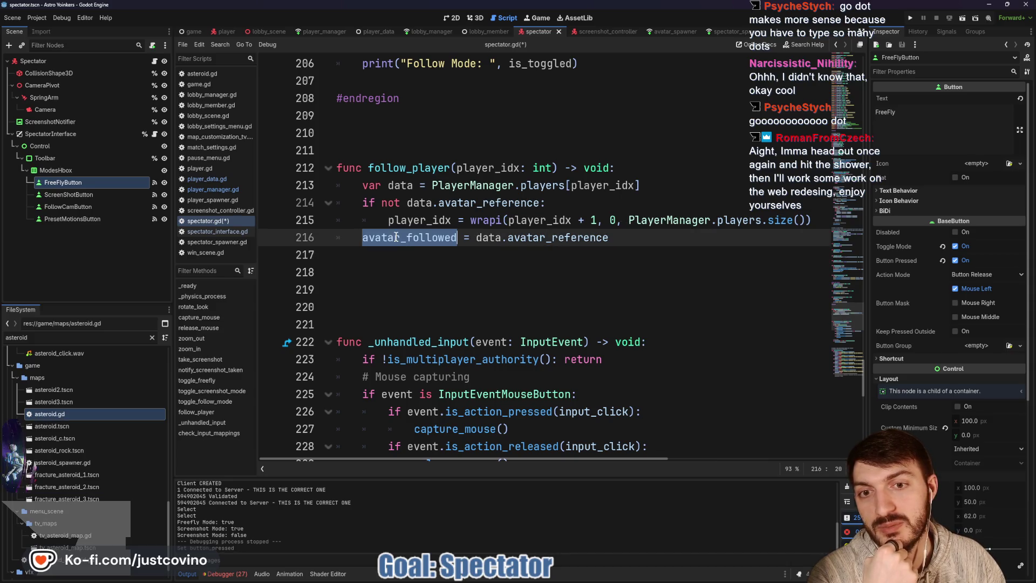
{"action": "left_click", "coordinate": [482, 241]}
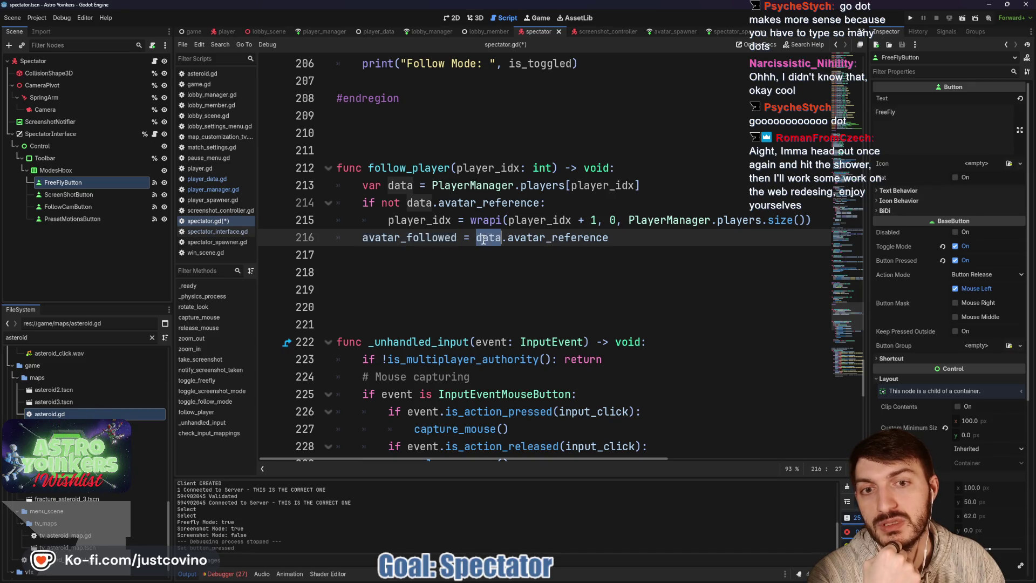
{"action": "double_click", "coordinate": [560, 238]}
{"action": "scroll", "coordinate": [555, 245], "scroll_direction": "up", "scroll_amount": 2}
{"action": "scroll", "coordinate": [554, 244], "scroll_direction": "up", "scroll_amount": 1}
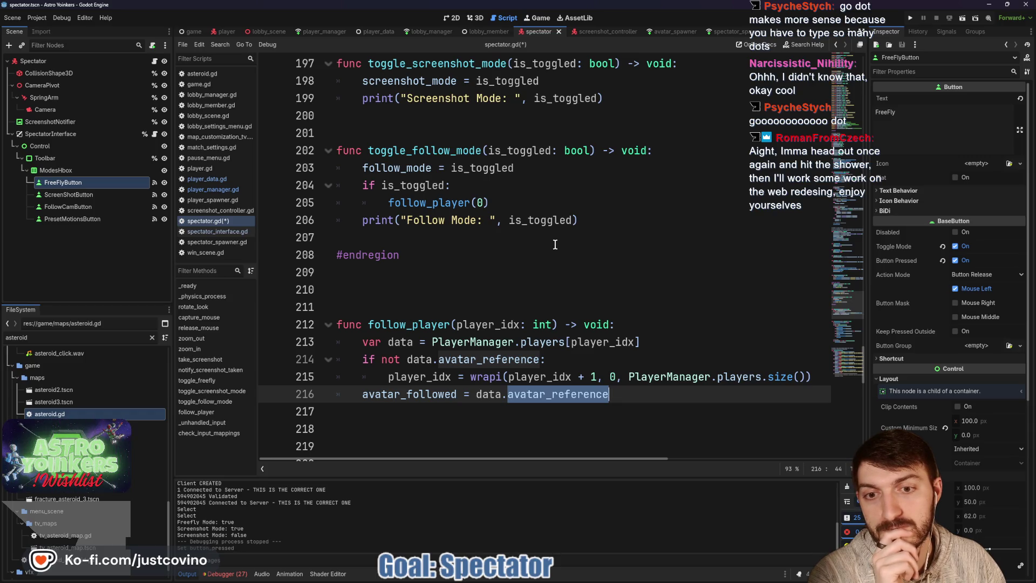
{"action": "scroll", "coordinate": [554, 245], "scroll_direction": "down", "scroll_amount": 1}
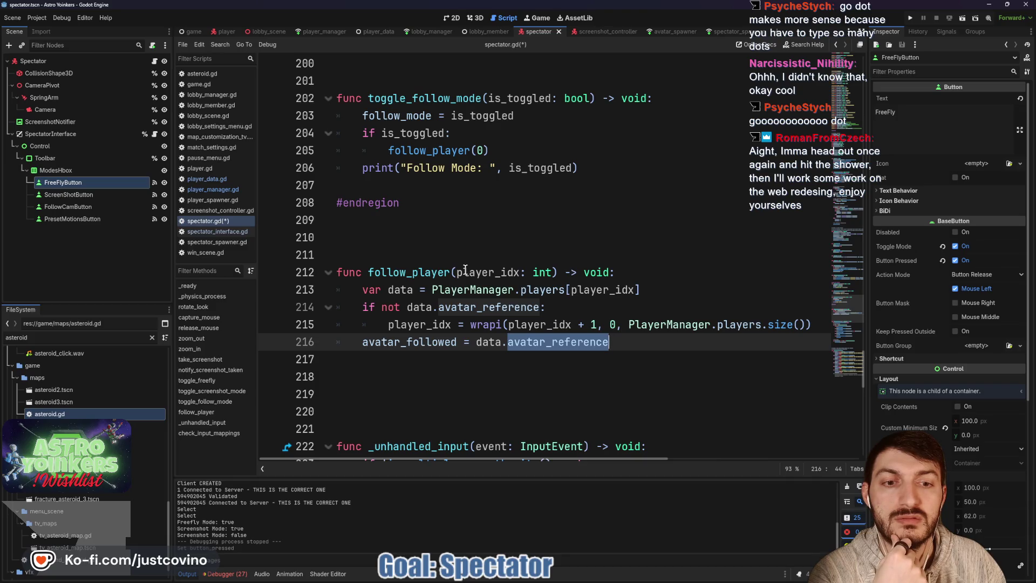
{"action": "scroll", "coordinate": [465, 270], "scroll_direction": "up", "scroll_amount": 20}
{"action": "scroll", "coordinate": [465, 270], "scroll_direction": "up", "scroll_amount": 8}
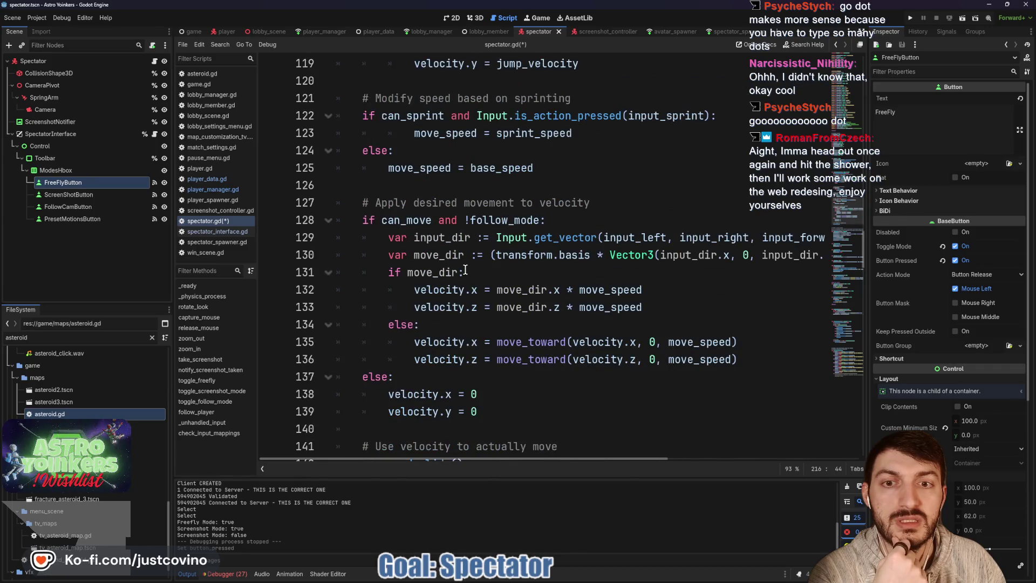
Insert blank lines and a '## FOLLOW MODE ##' comment heading after the movement block
{"action": "scroll", "coordinate": [465, 270], "scroll_direction": "up", "scroll_amount": 1}
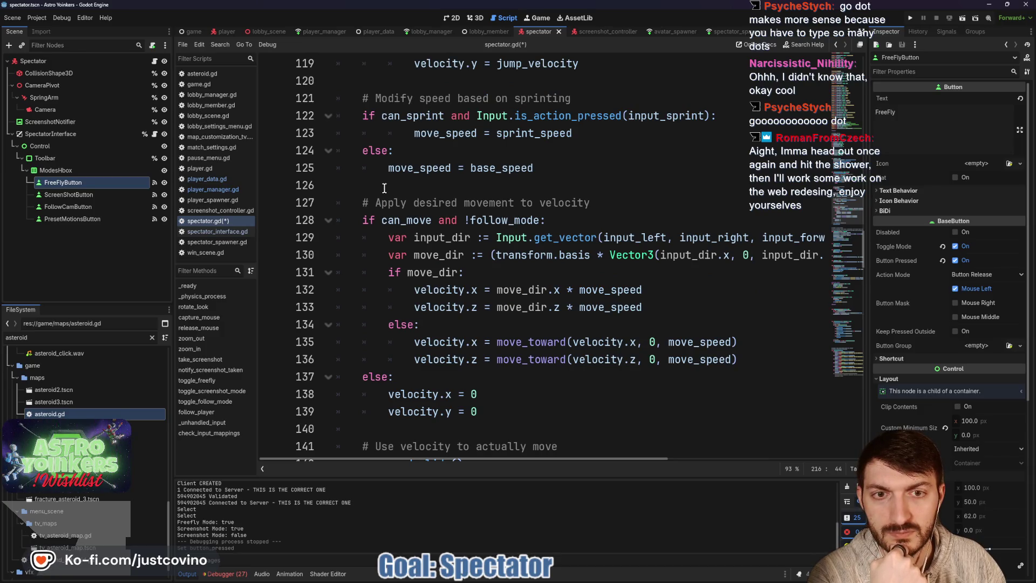
{"action": "scroll", "coordinate": [404, 222], "scroll_direction": "down", "scroll_amount": 3}
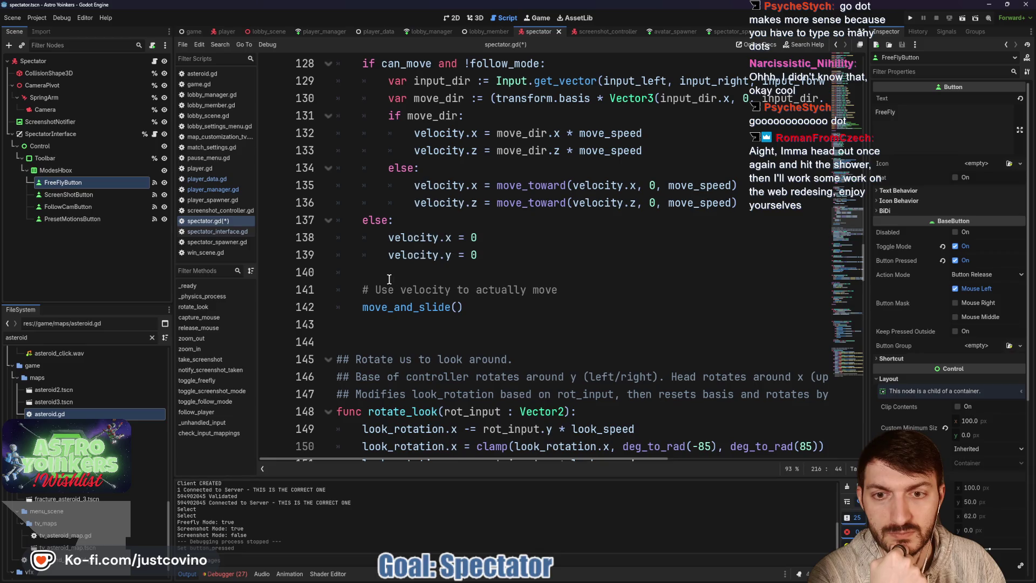
{"action": "left_click", "coordinate": [388, 270]}
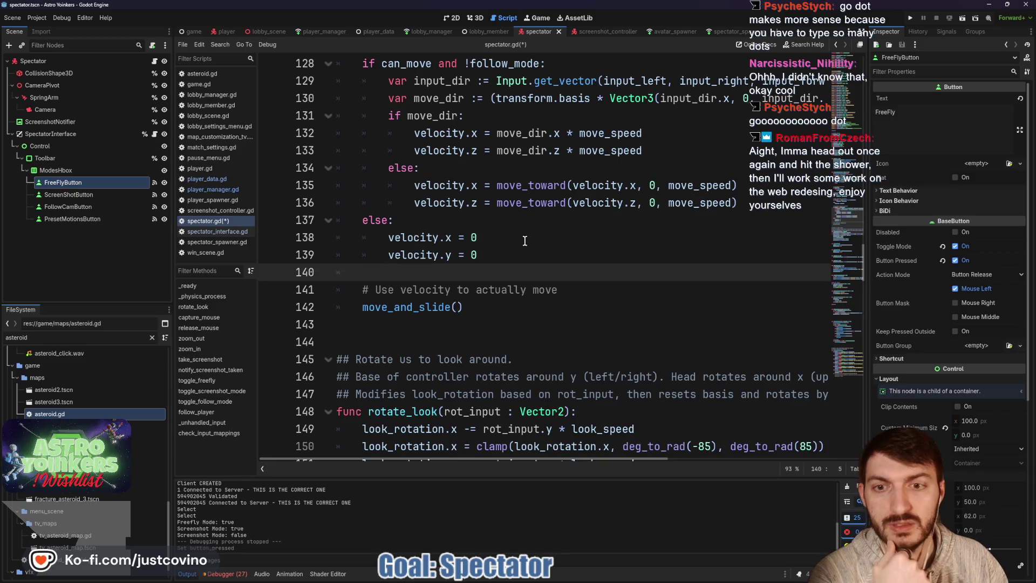
{"action": "key", "text": "Return"}
{"action": "key", "text": "Return"}
{"action": "key", "text": "Return"}
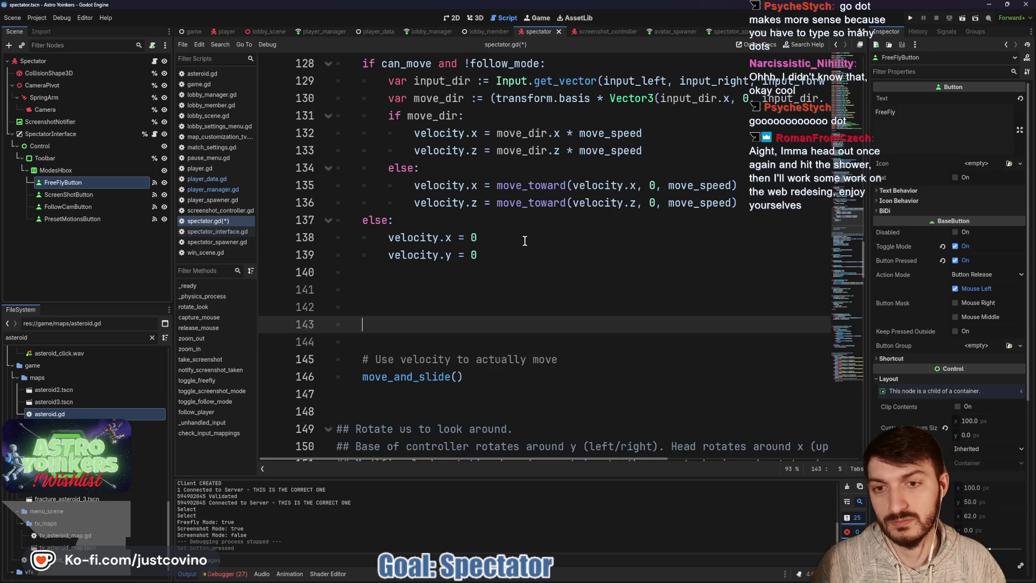
{"action": "key", "text": "Up"}
{"action": "key", "text": "Up"}
{"action": "key", "text": "Up"}
{"action": "type", "text": "##"}
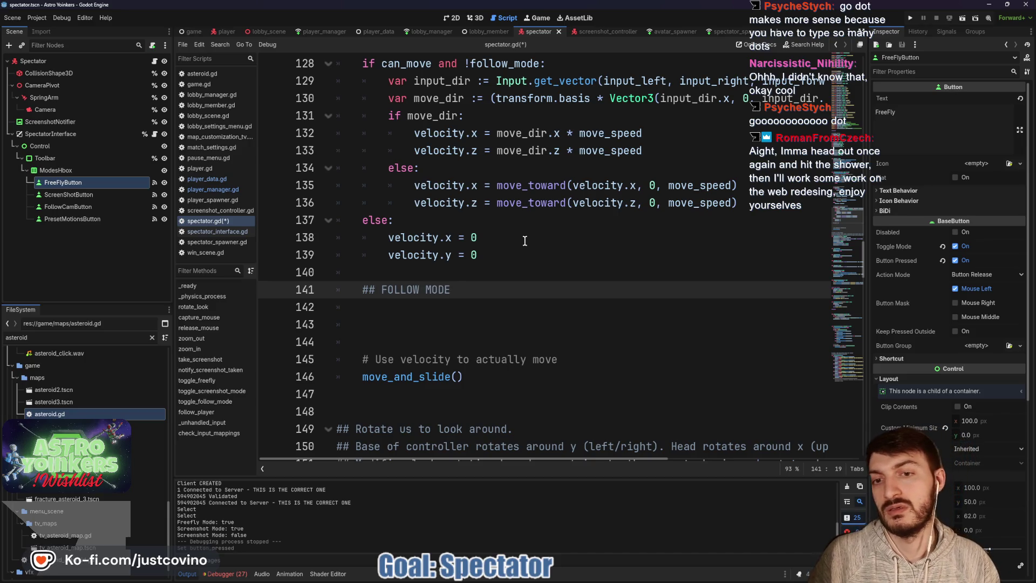
{"action": "type", "text": "##"}
{"action": "key", "text": "Return"}
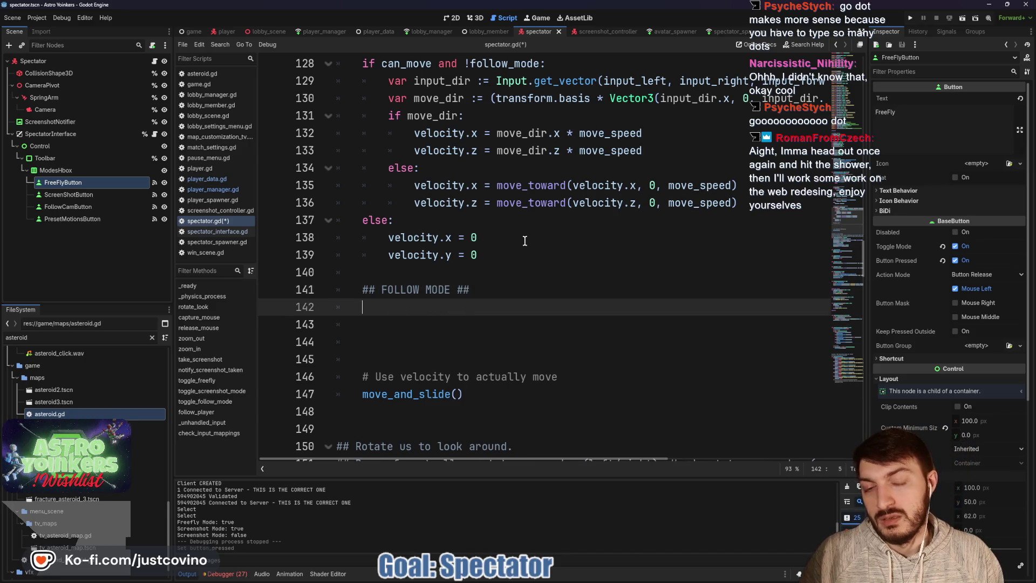
{"action": "scroll", "coordinate": [559, 289], "scroll_direction": "up", "scroll_amount": 2}
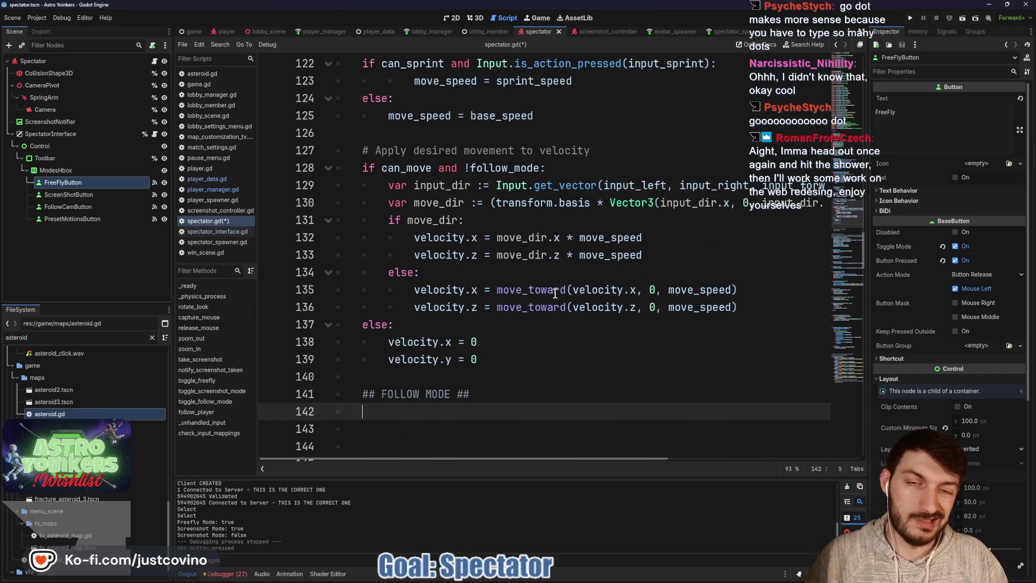
{"action": "scroll", "coordinate": [548, 299], "scroll_direction": "up", "scroll_amount": 3}
{"action": "scroll", "coordinate": [556, 348], "scroll_direction": "up", "scroll_amount": 6}
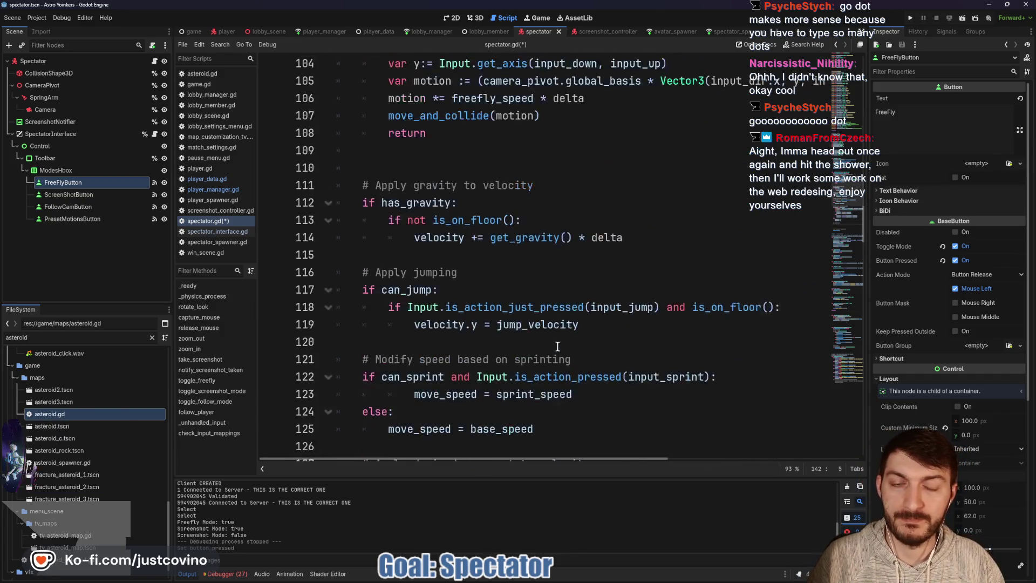
{"action": "scroll", "coordinate": [558, 346], "scroll_direction": "down", "scroll_amount": 5}
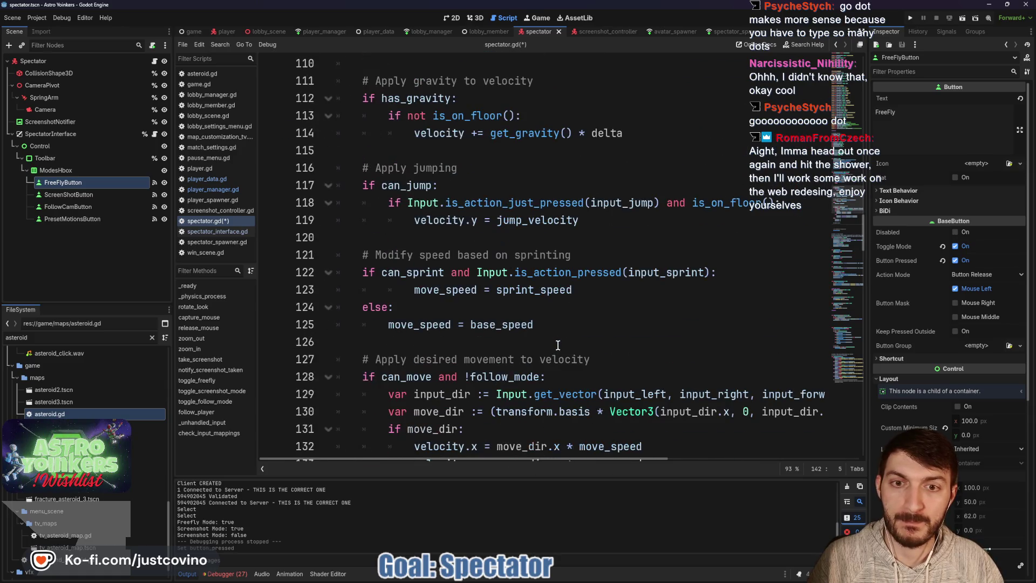
{"action": "scroll", "coordinate": [558, 343], "scroll_direction": "down", "scroll_amount": 3}
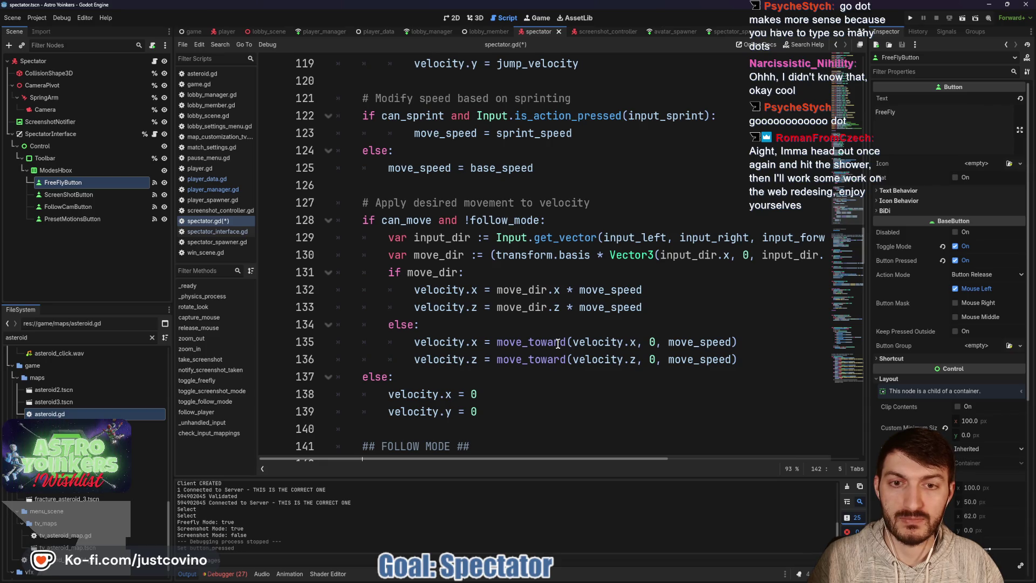
{"action": "scroll", "coordinate": [558, 344], "scroll_direction": "down", "scroll_amount": 2}
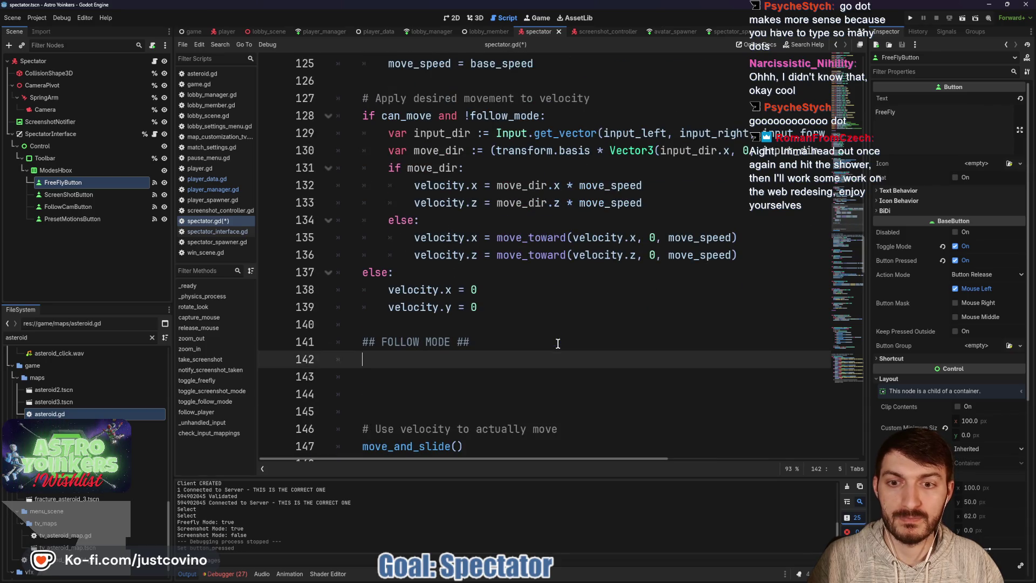
{"action": "key", "text": "Return"}
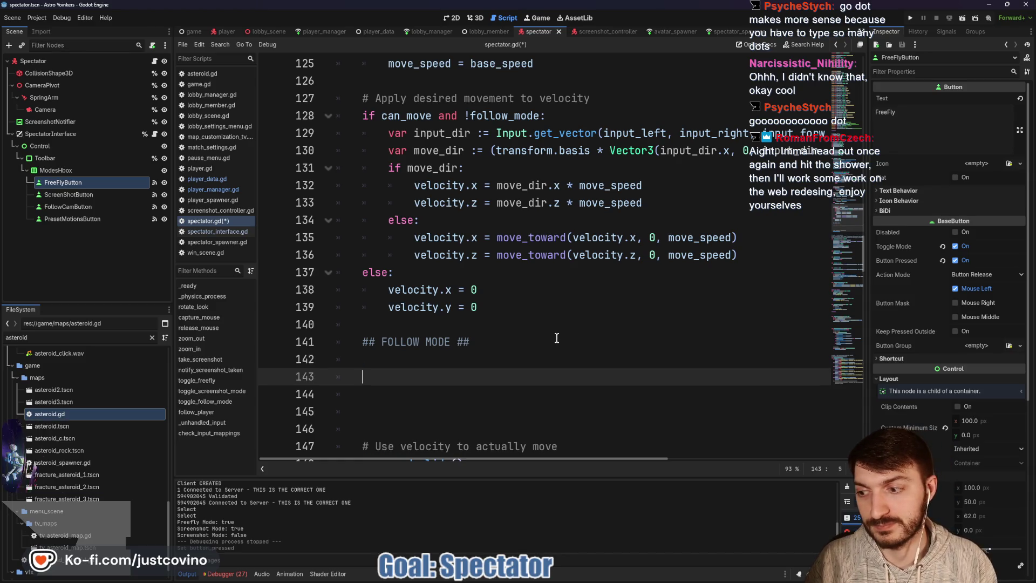
Add nested 'if follow_mode:' and 'if avatar_followed:' checks in the follow-mode section
{"action": "type", "text": "if"}
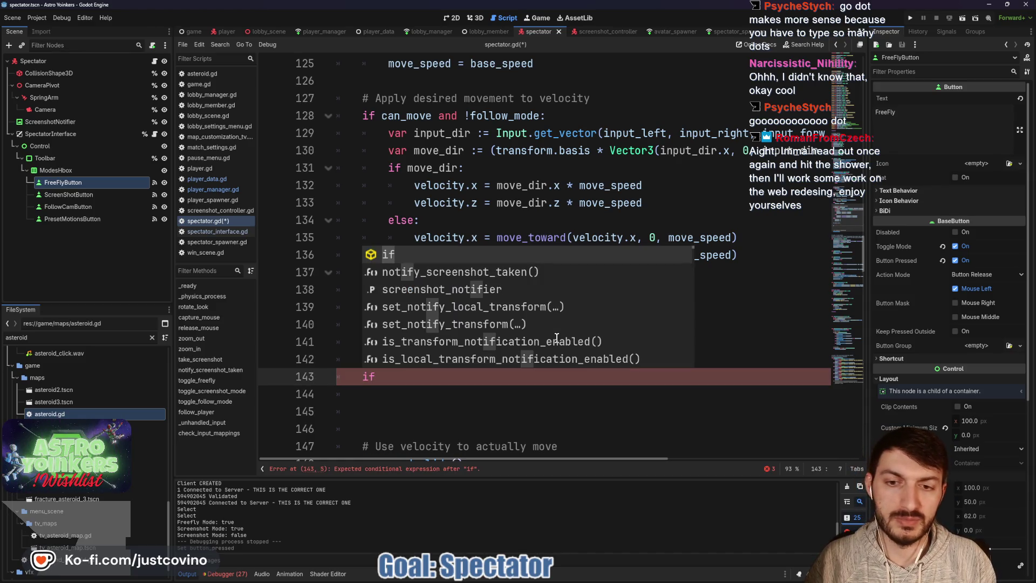
{"action": "type", "text": " follow_mode:"}
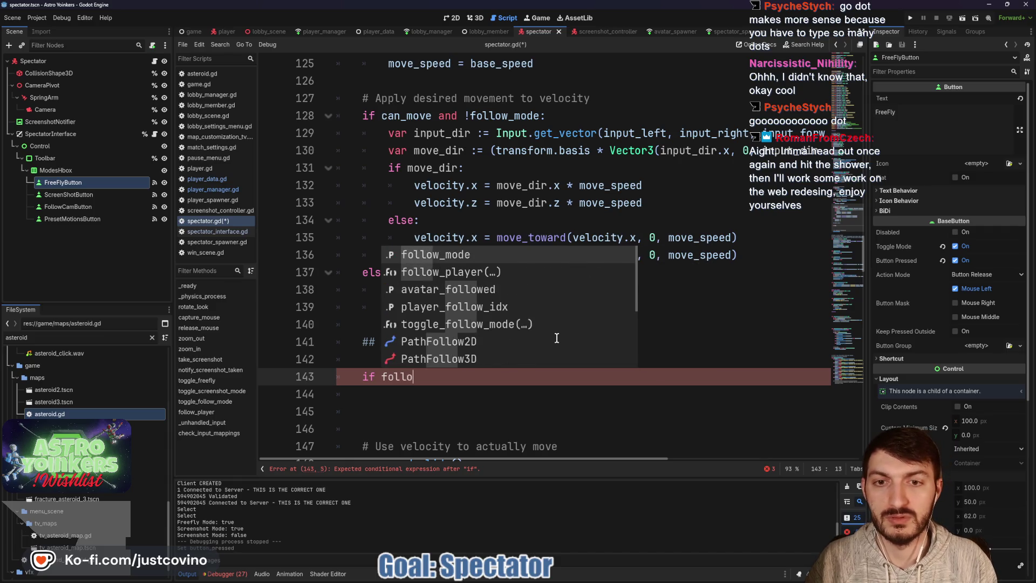
{"action": "key", "text": "Return"}
{"action": "type", "text": ":"}
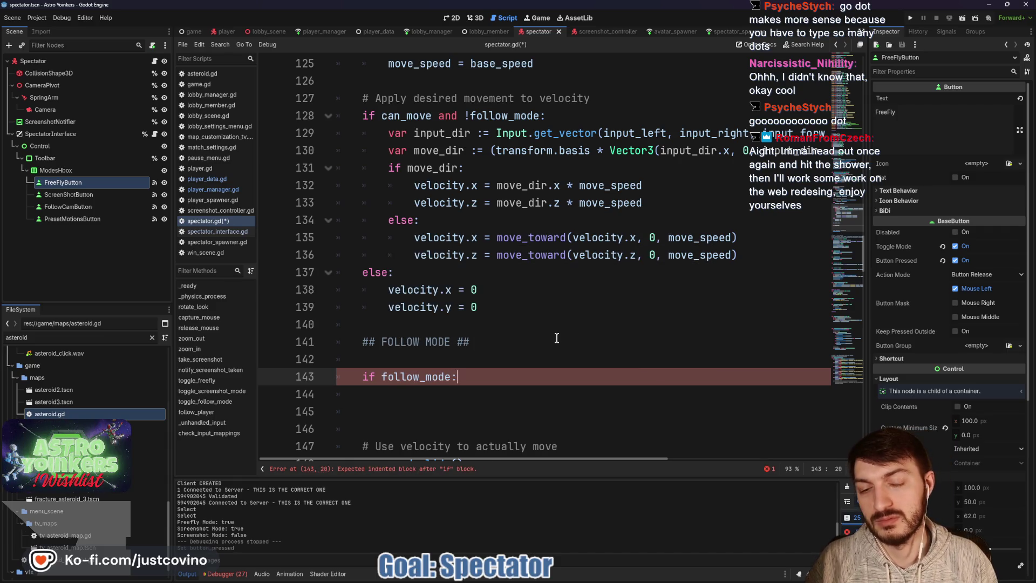
{"action": "key", "text": "Return"}
{"action": "type", "text": "f a"}
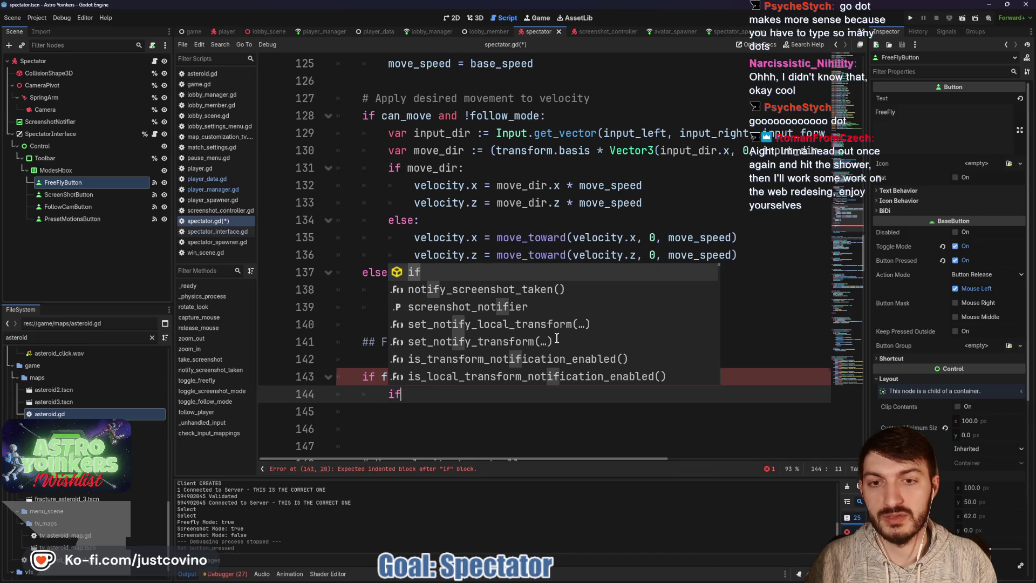
{"action": "key", "text": "Return"}
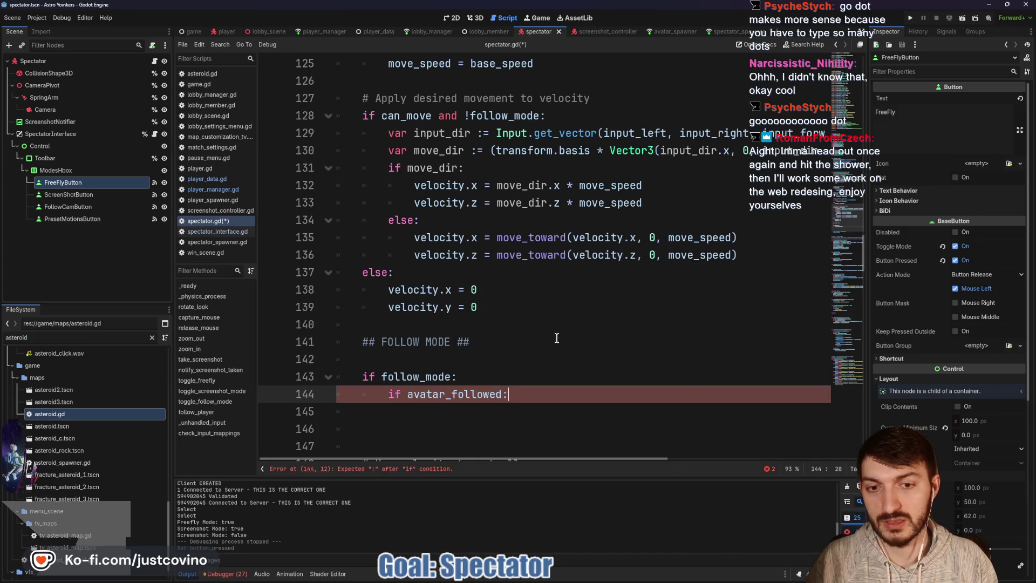
{"action": "type", "text": ":"}
{"action": "key", "text": "Return"}
Write global_position = lerp(global_position, avatar_followed.global_position, 4 * delta)
{"action": "type", "text": "global"}
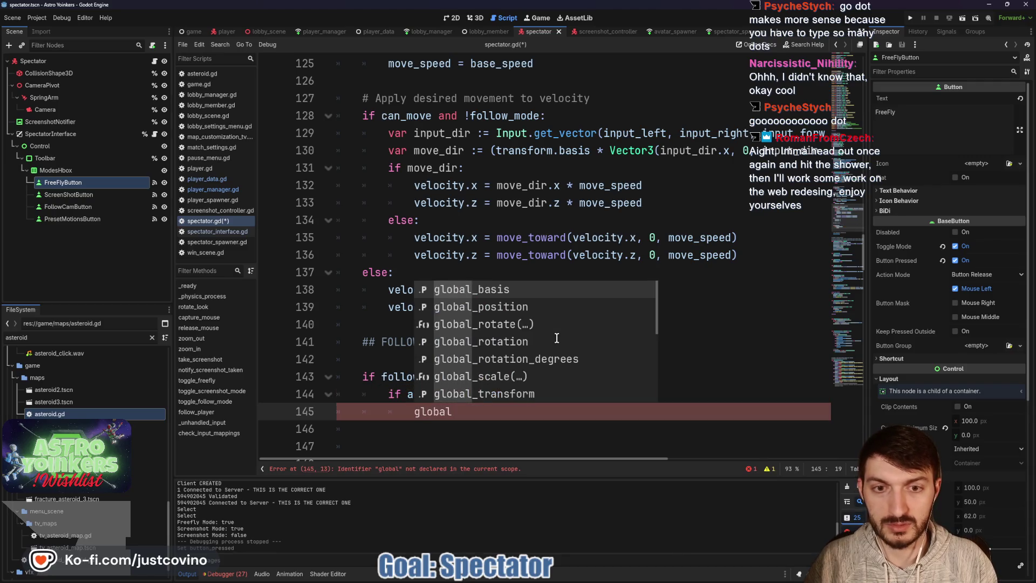
{"action": "key", "text": "Down"}
{"action": "key", "text": "Return"}
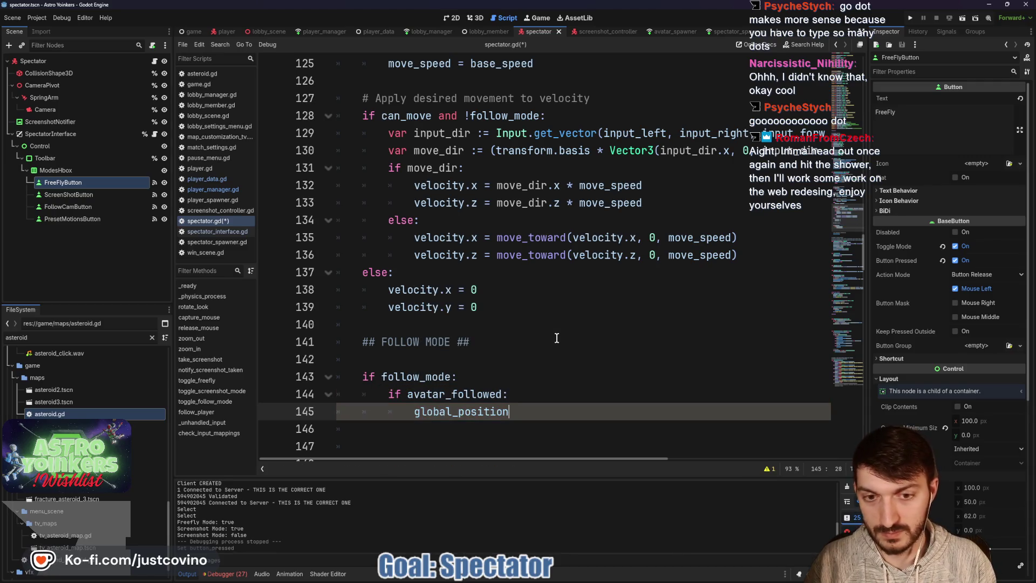
{"action": "type", "text": " = "}
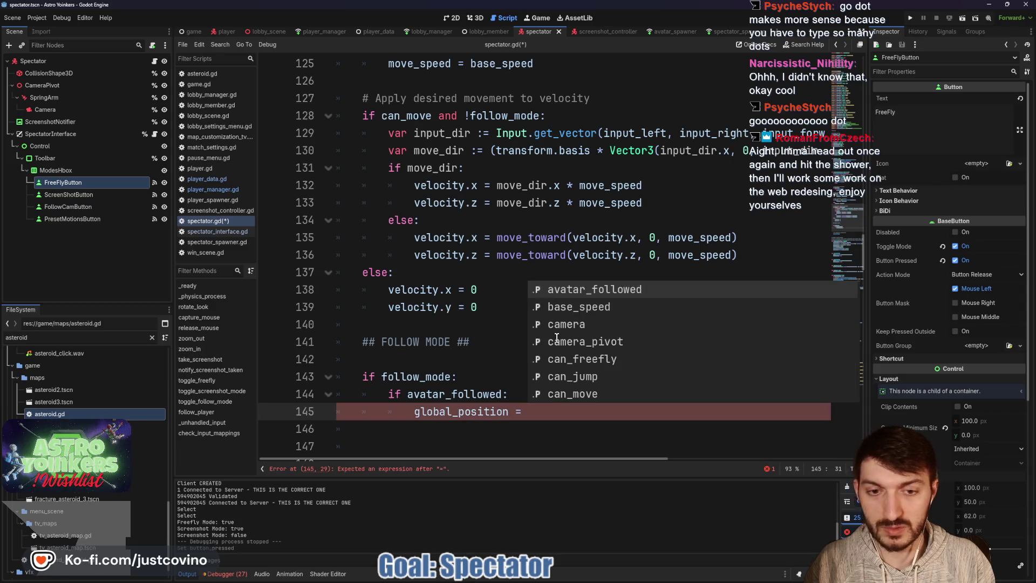
{"action": "type", "text": "lerp"}
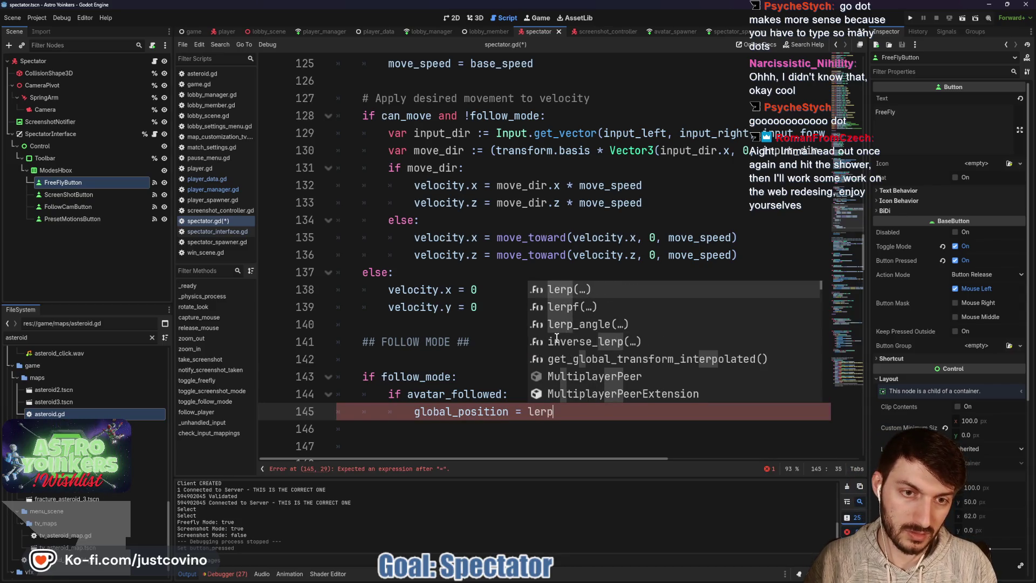
{"action": "key", "text": "Return"}
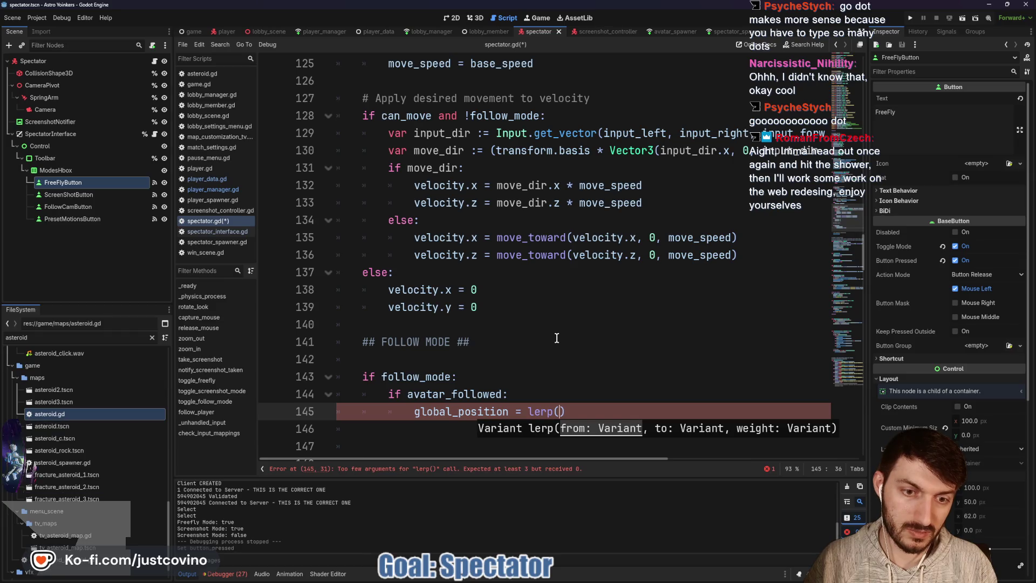
{"action": "type", "text": "avata"}
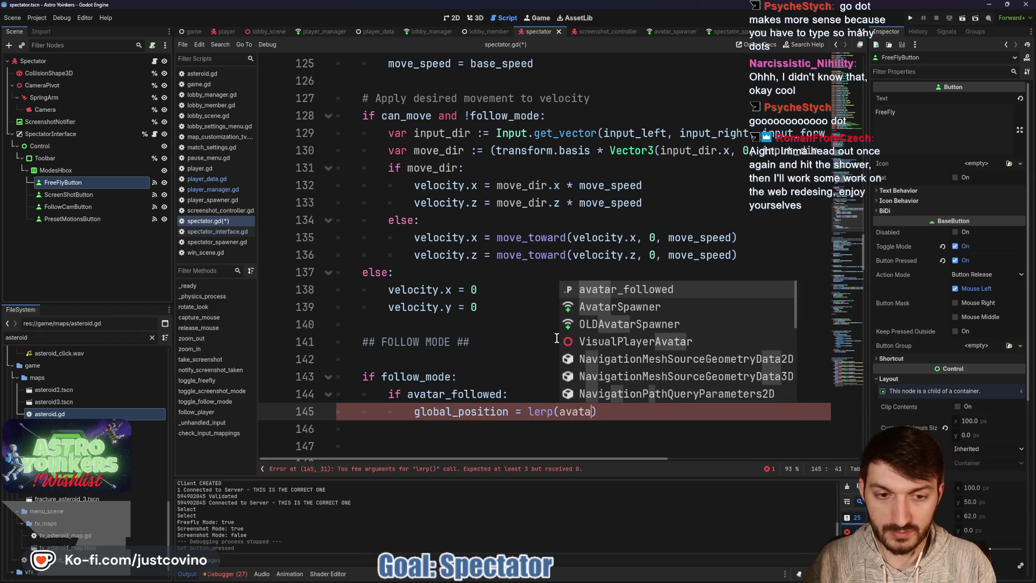
{"action": "key", "text": "Return"}
{"action": "type", "text": ".globa"}
{"action": "type", "text": "l_positio"}
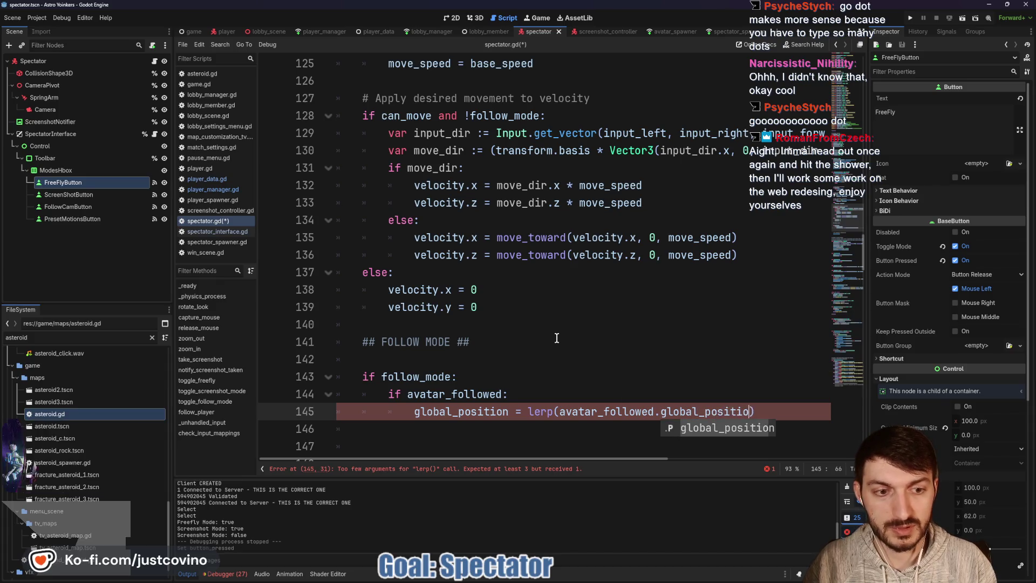
{"action": "key", "text": "Return"}
{"action": "type", "text": ",0.15"}
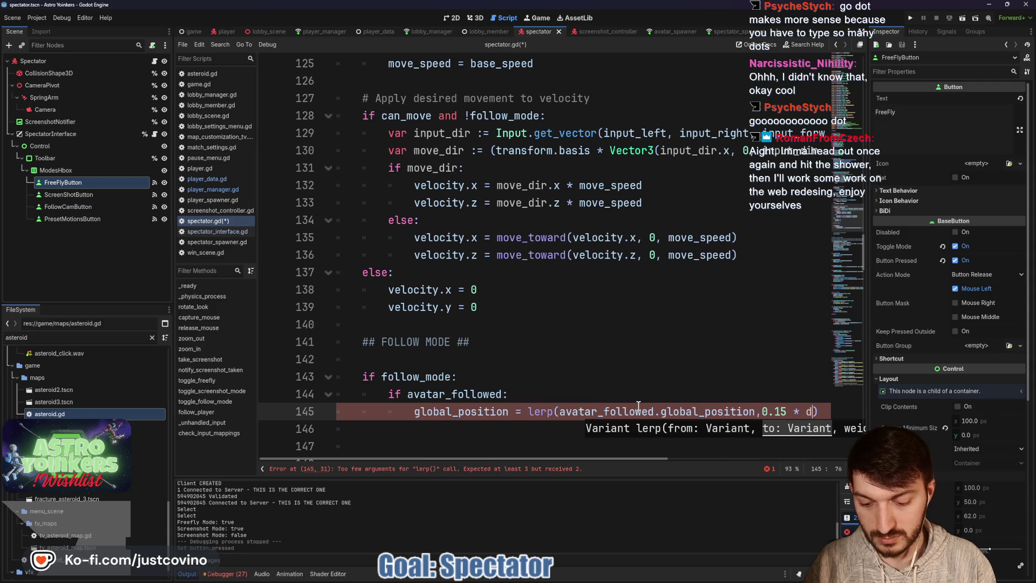
{"action": "type", "text": "* delta"}
{"action": "left_click", "coordinate": [762, 411]}
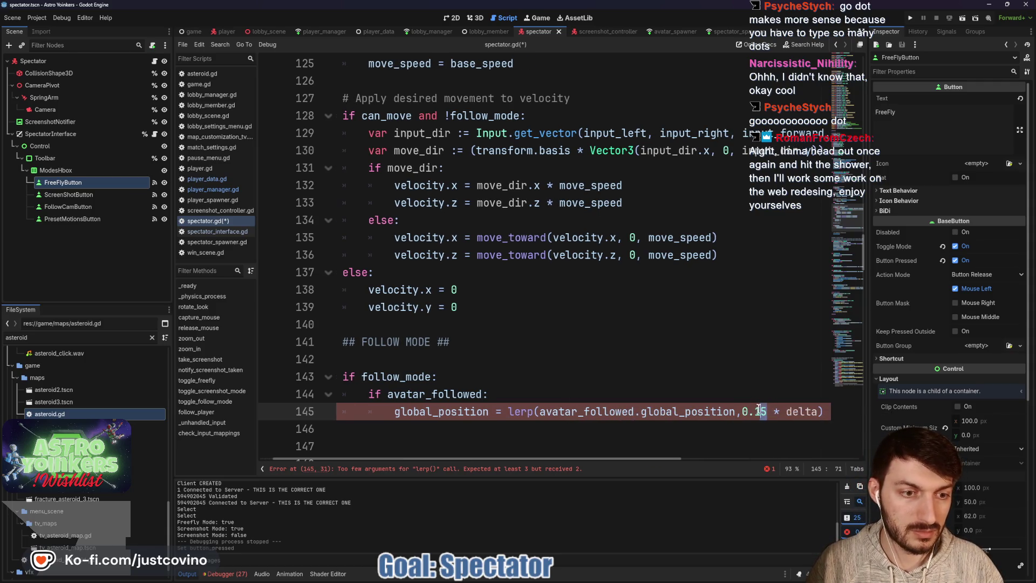
{"action": "type", "text": "4"}
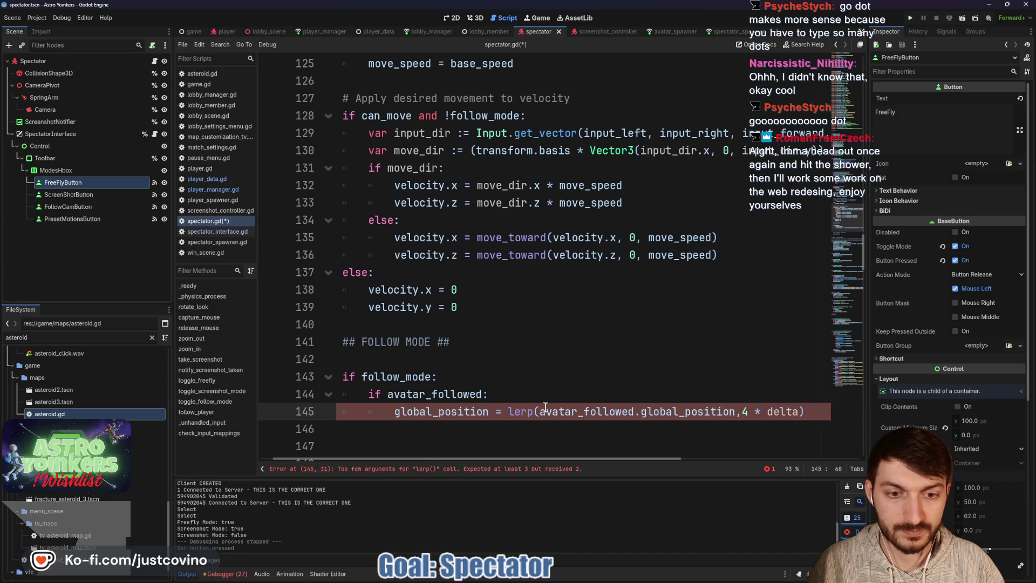
{"action": "type", "text": "global"}
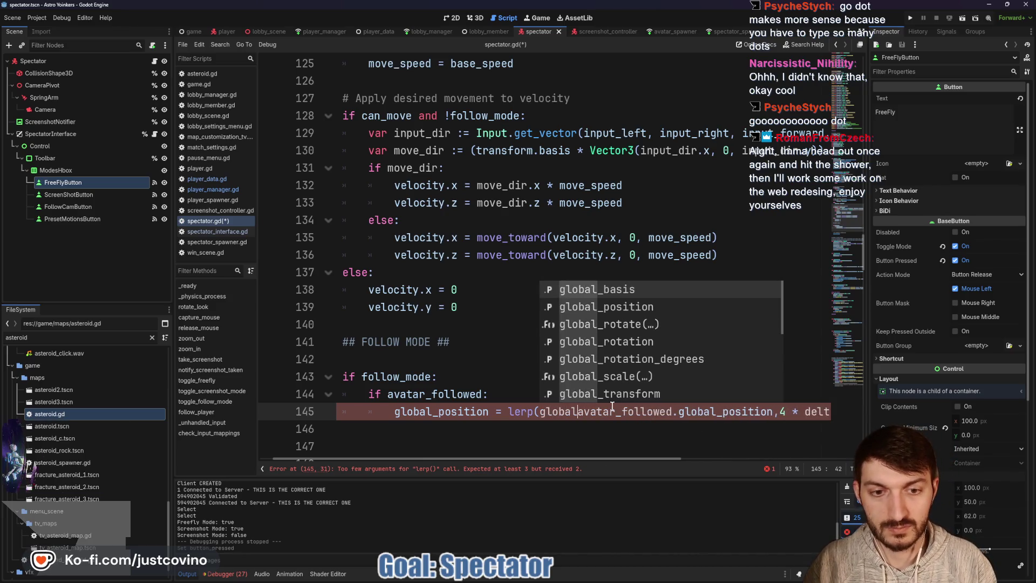
{"action": "type", "text": "_posi"}
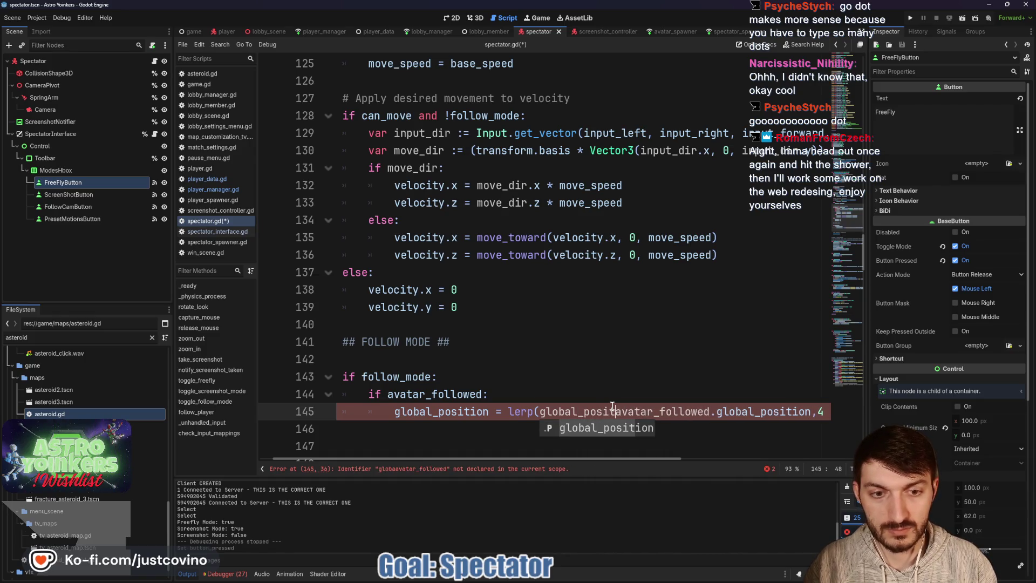
{"action": "key", "text": "Return"}
{"action": "type", "text": ","}
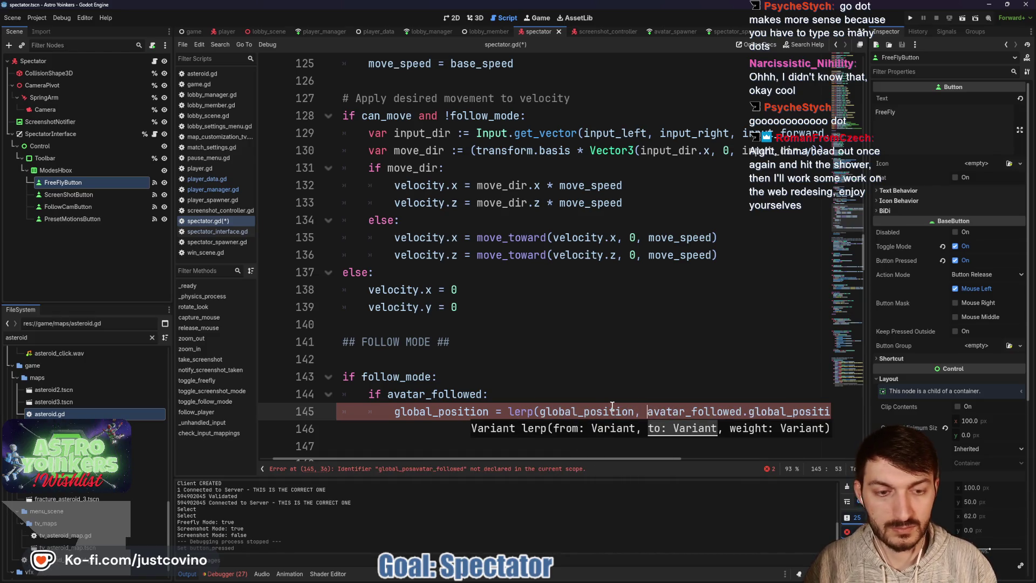
{"action": "left_click", "coordinate": [592, 399]}
{"action": "scroll", "coordinate": [592, 398], "scroll_direction": "down", "scroll_amount": 1}
{"action": "left_click", "coordinate": [462, 376]}
Add rotation.y = lerp_angle(rotation.y, avatar_followed.rotation.y, 4.0 * delta) and save spectator.gd
{"action": "key", "text": "Tab"}
{"action": "key", "text": "Tab"}
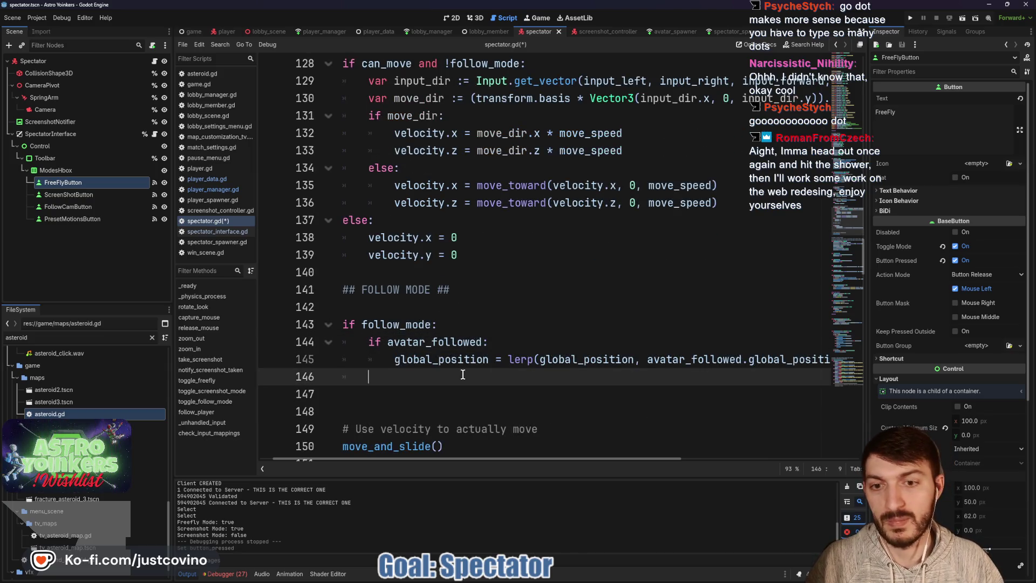
{"action": "type", "text": "rota"}
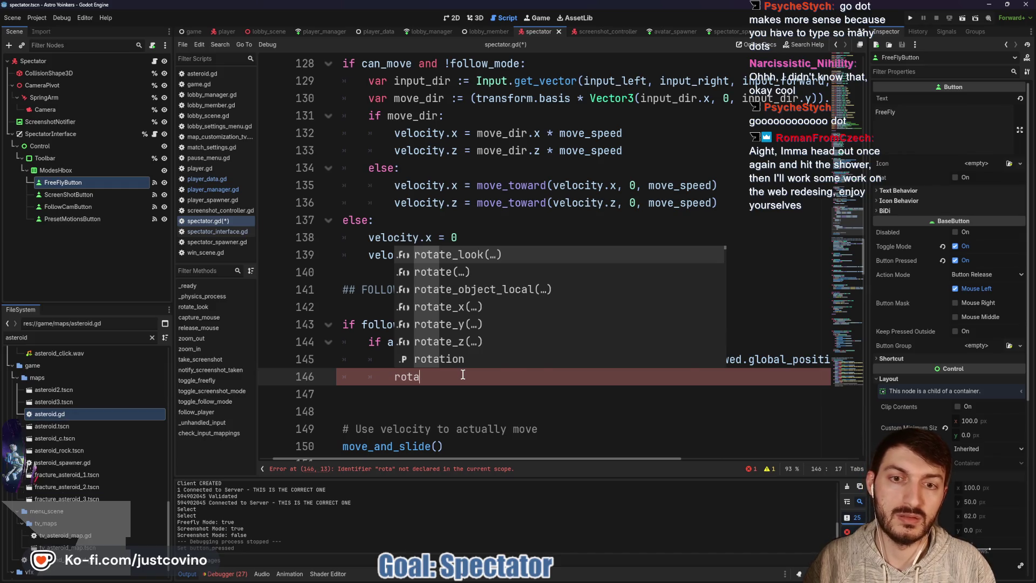
{"action": "type", "text": "y"}
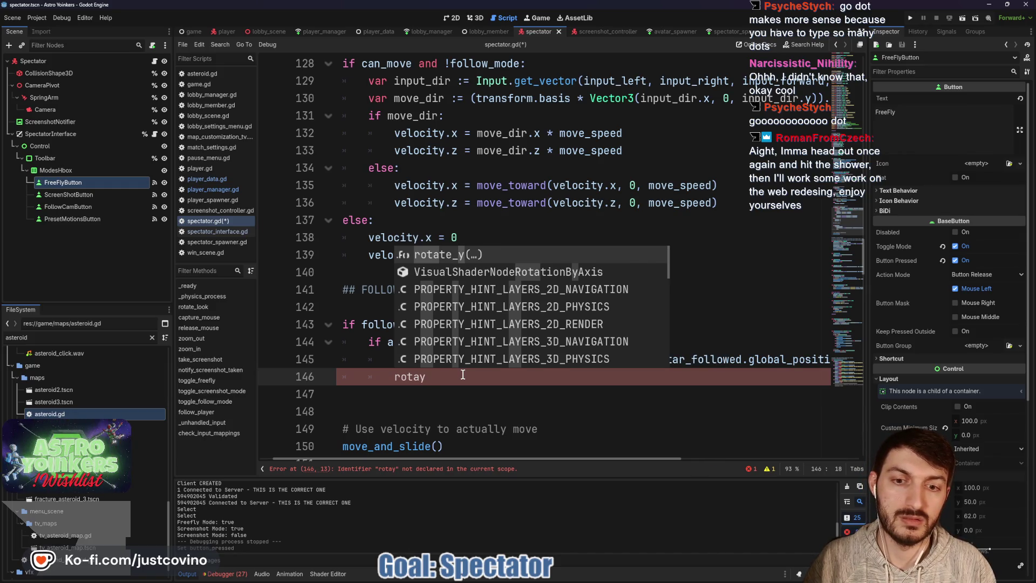
{"action": "key", "text": "BackSpace"}
{"action": "type", "text": "tion"}
{"action": "key", "text": "BackSpace"}
{"action": "key", "text": "BackSpace"}
{"action": "key", "text": "BackSpace"}
{"action": "key", "text": "BackSpace"}
{"action": "key", "text": "BackSpace"}
{"action": "type", "text": "rotat"}
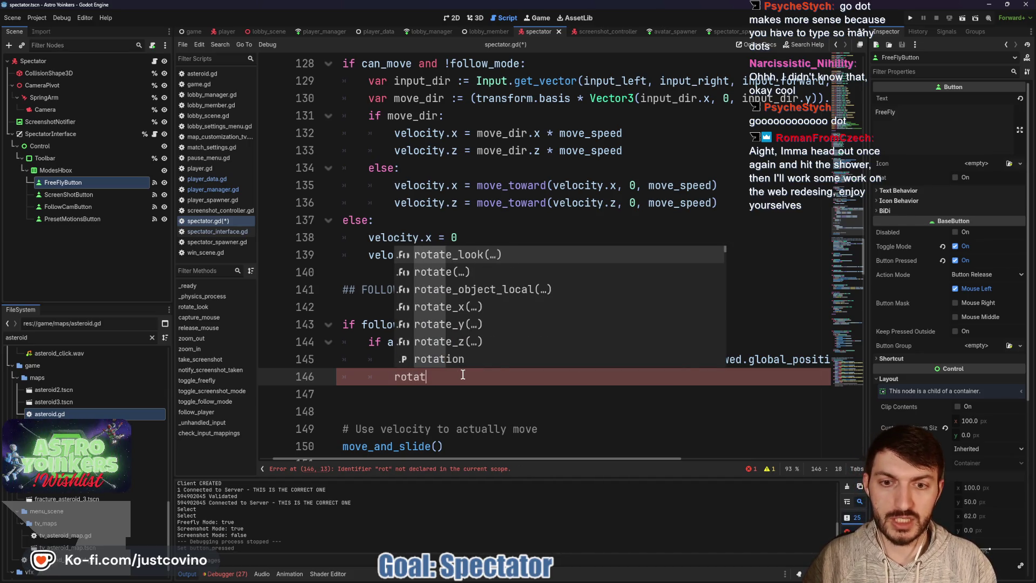
{"action": "type", "text": "ion.y"}
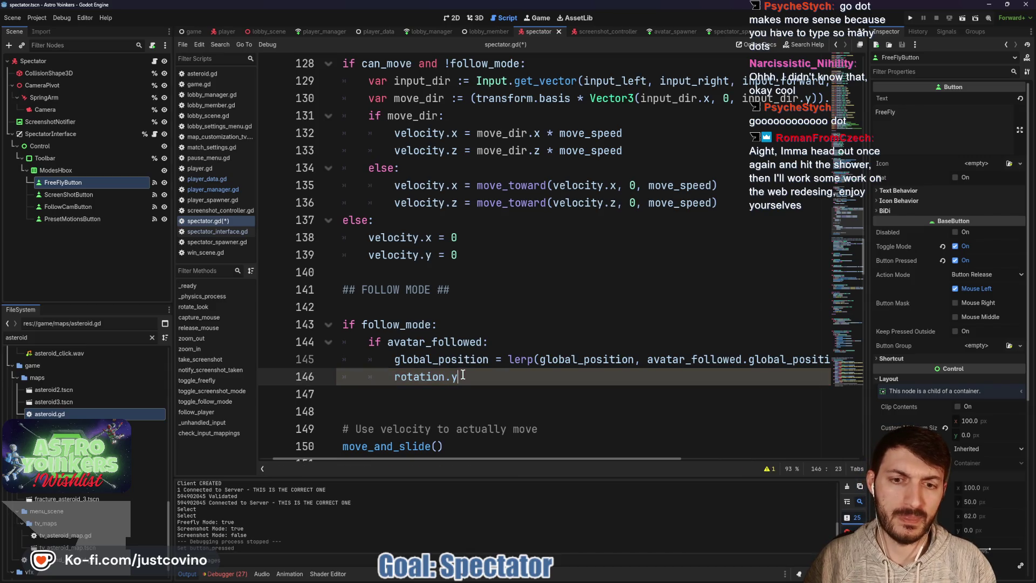
{"action": "type", "text": " = lerp"}
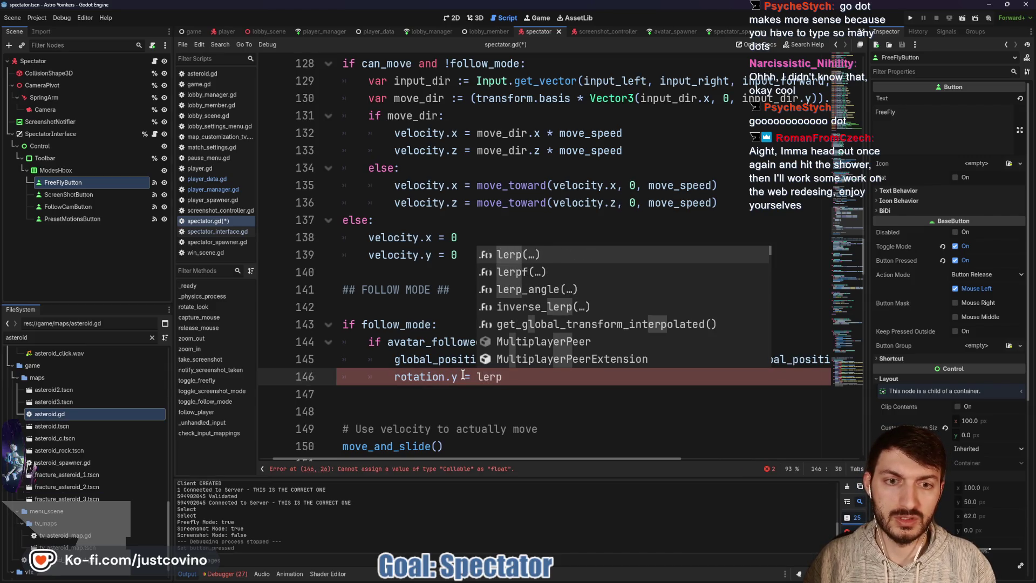
{"action": "key", "text": "Down"}
{"action": "key", "text": "Down"}
{"action": "key", "text": "Return"}
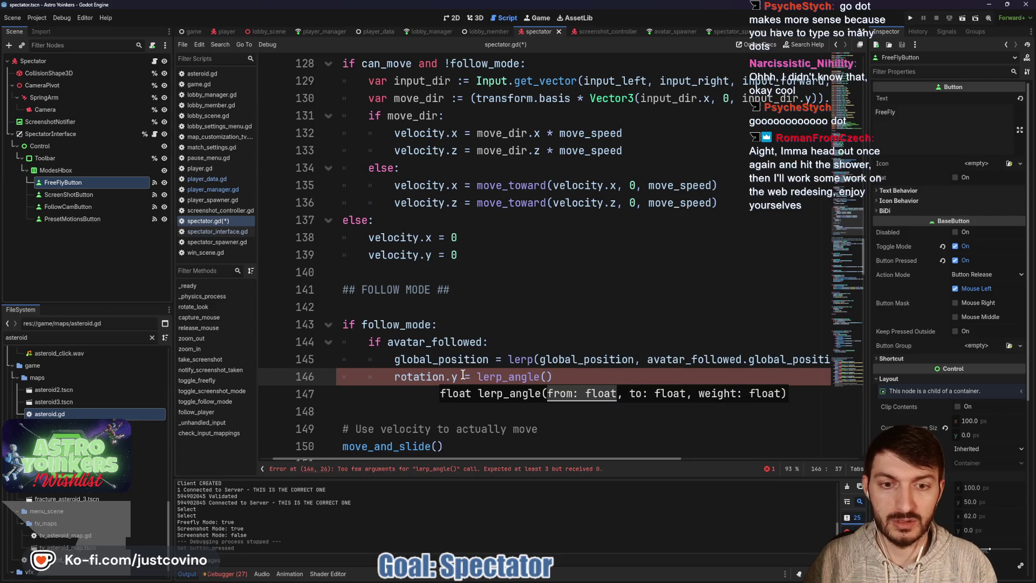
{"action": "type", "text": "rotation.y, "}
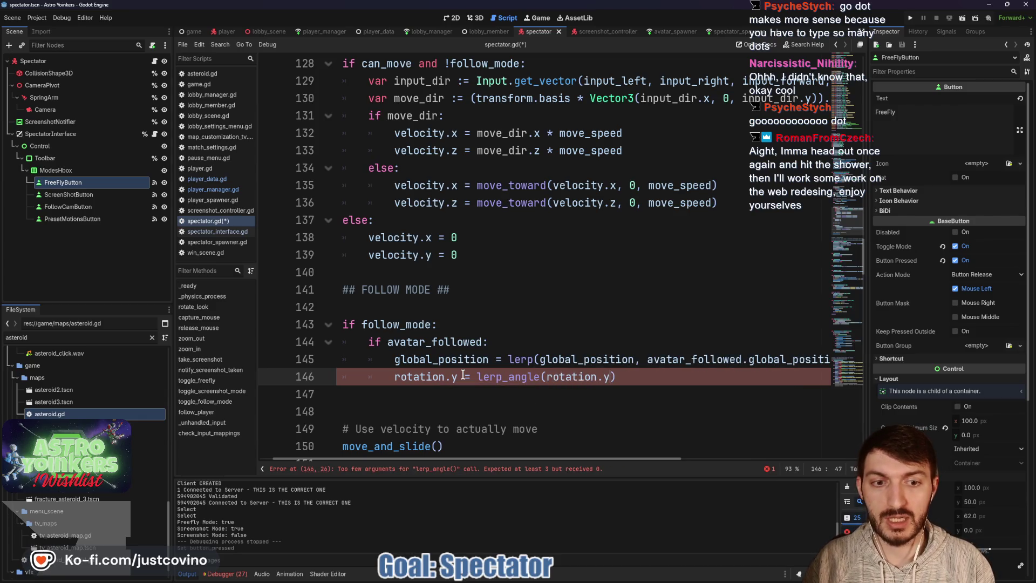
{"action": "type", "text": "avat"}
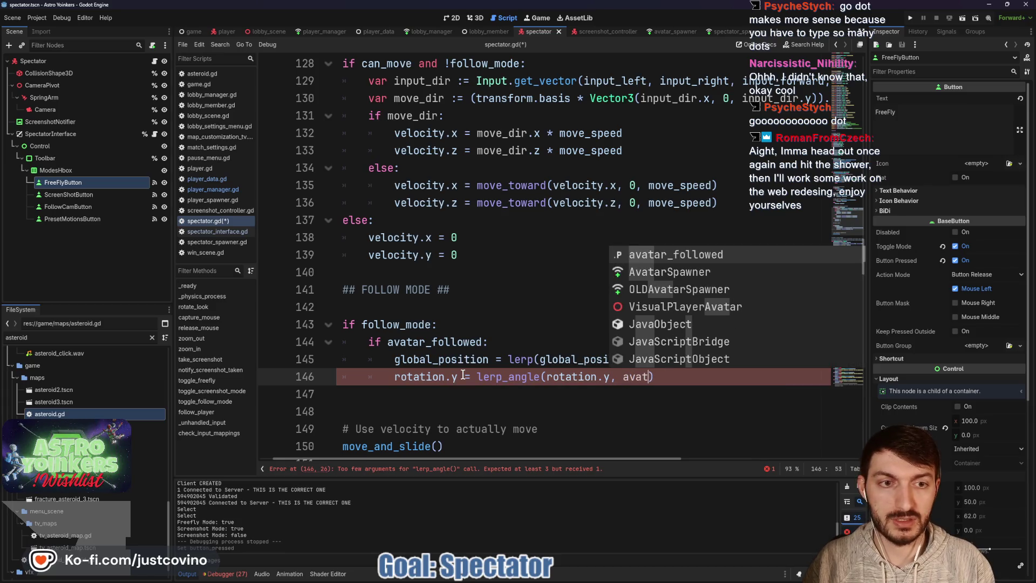
{"action": "key", "text": "Return"}
{"action": "type", "text": ".rotation.y,"}
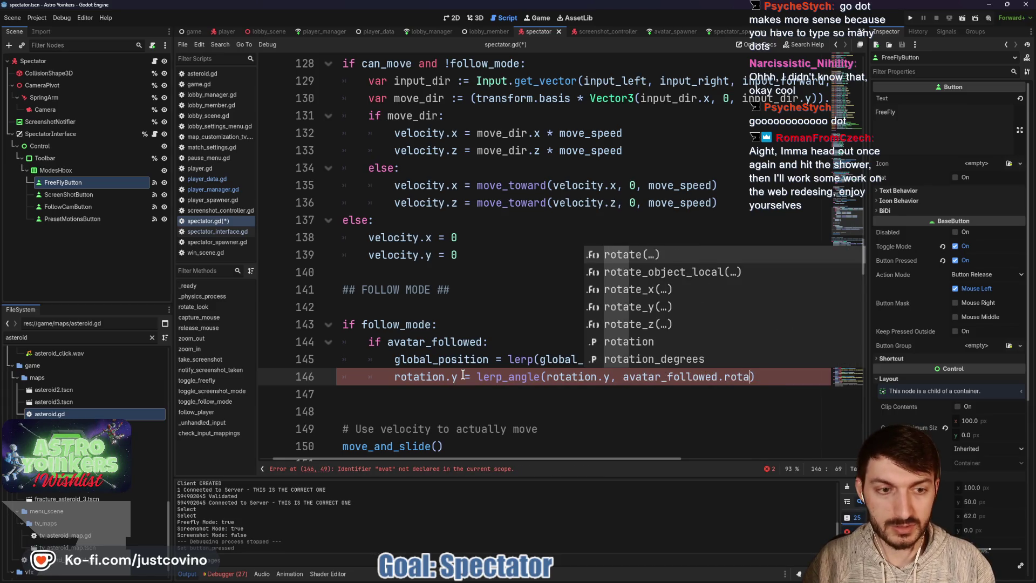
{"action": "type", "text": " 4"}
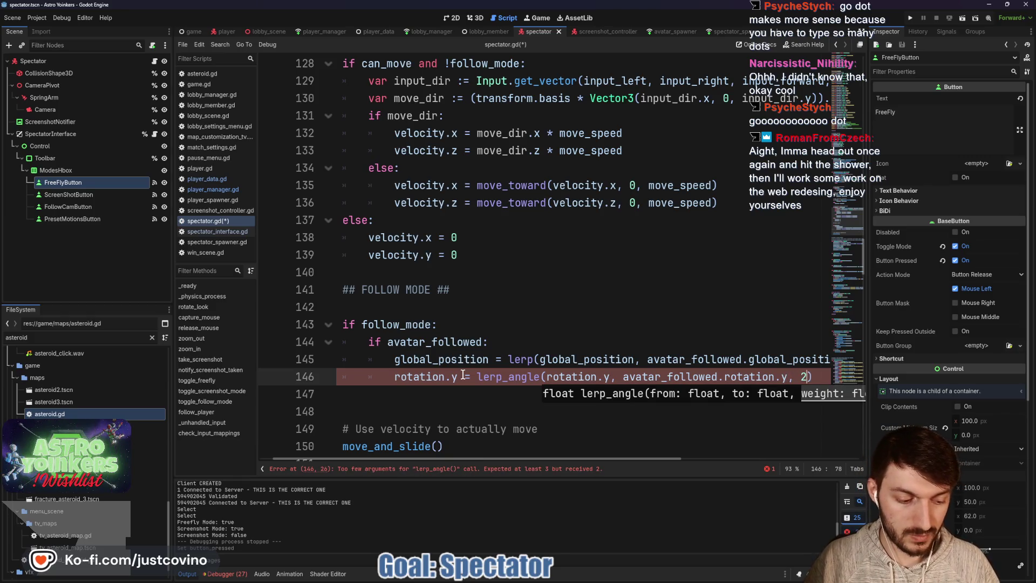
{"action": "type", "text": ".0 * delta"}
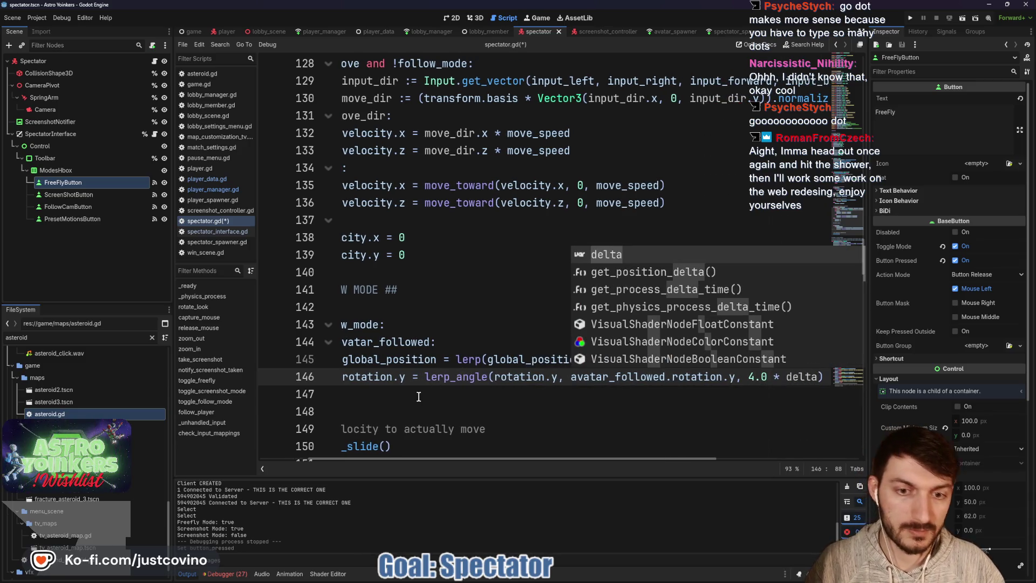
{"action": "key", "text": "Escape"}
{"action": "key", "text": "Down"}
{"action": "key", "text": "ctrl+s"}
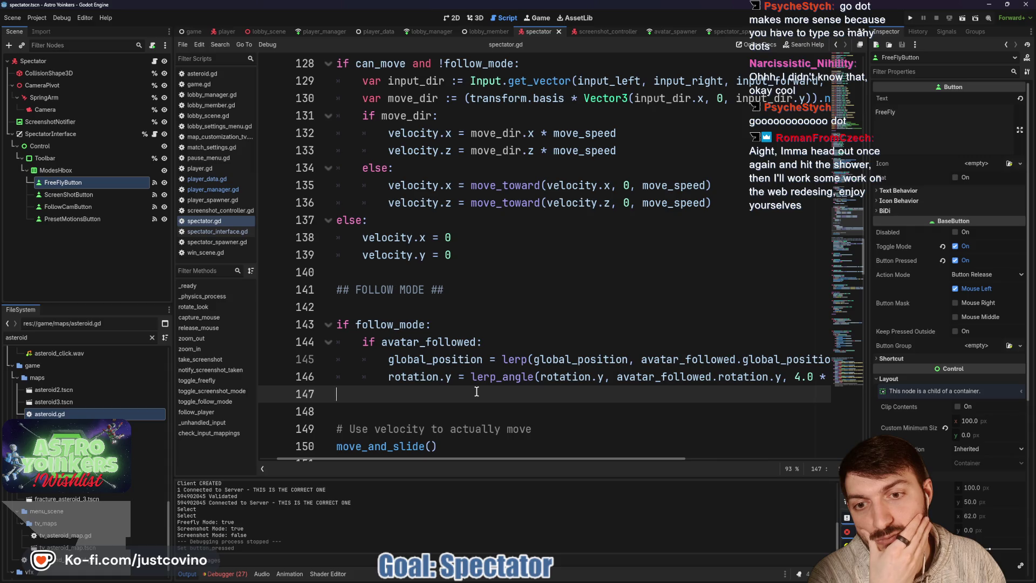
Review the script by scrolling through it, then run the project
{"action": "scroll", "coordinate": [474, 391], "scroll_direction": "left", "scroll_amount": 1}
{"action": "scroll", "coordinate": [475, 391], "scroll_direction": "down", "scroll_amount": 2}
{"action": "scroll", "coordinate": [473, 391], "scroll_direction": "up", "scroll_amount": 8}
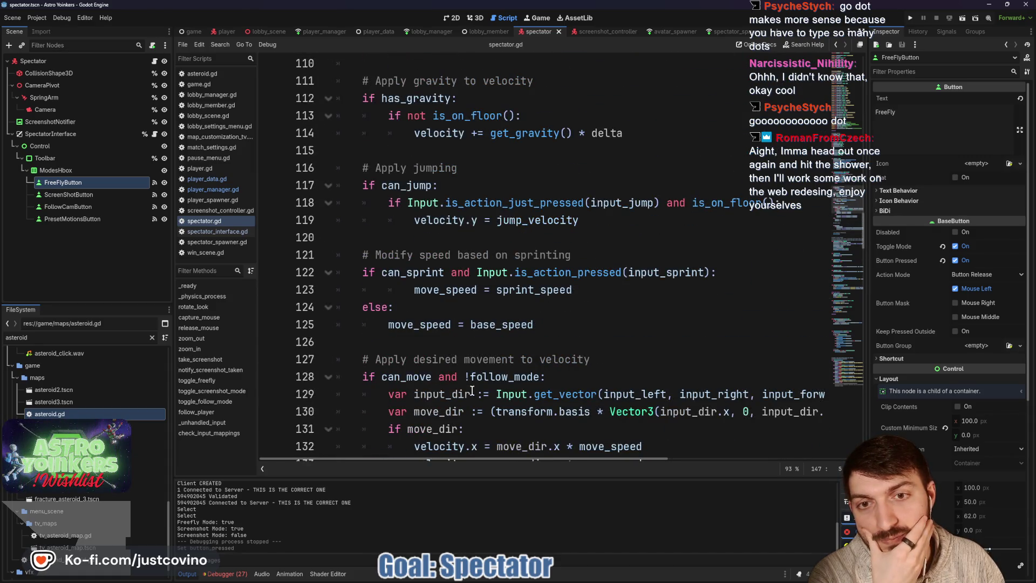
{"action": "scroll", "coordinate": [472, 391], "scroll_direction": "down", "scroll_amount": 13}
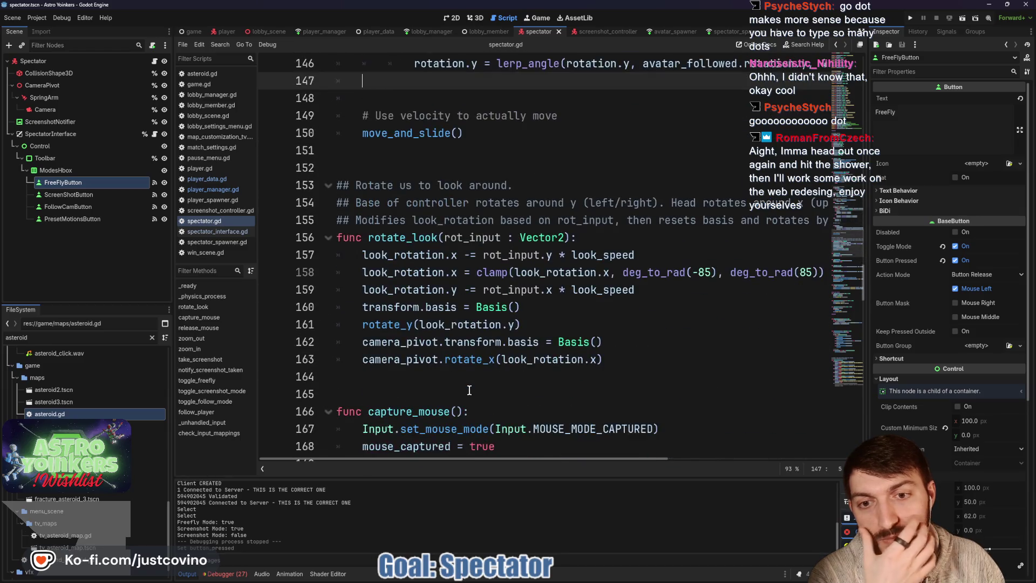
{"action": "scroll", "coordinate": [469, 391], "scroll_direction": "down", "scroll_amount": 4}
{"action": "scroll", "coordinate": [469, 390], "scroll_direction": "down", "scroll_amount": 9}
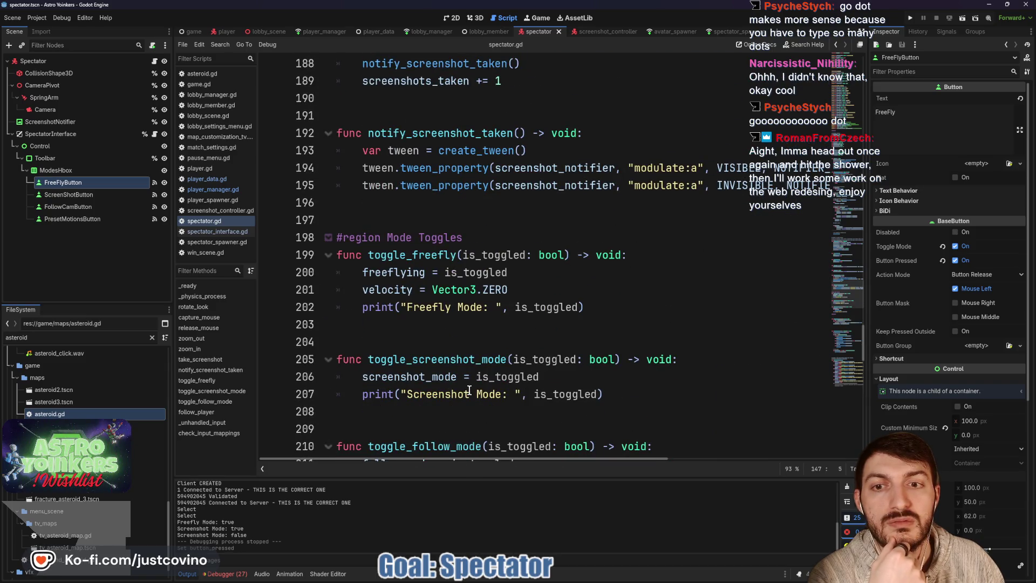
{"action": "scroll", "coordinate": [469, 389], "scroll_direction": "up", "scroll_amount": 10}
{"action": "scroll", "coordinate": [469, 391], "scroll_direction": "down", "scroll_amount": 2}
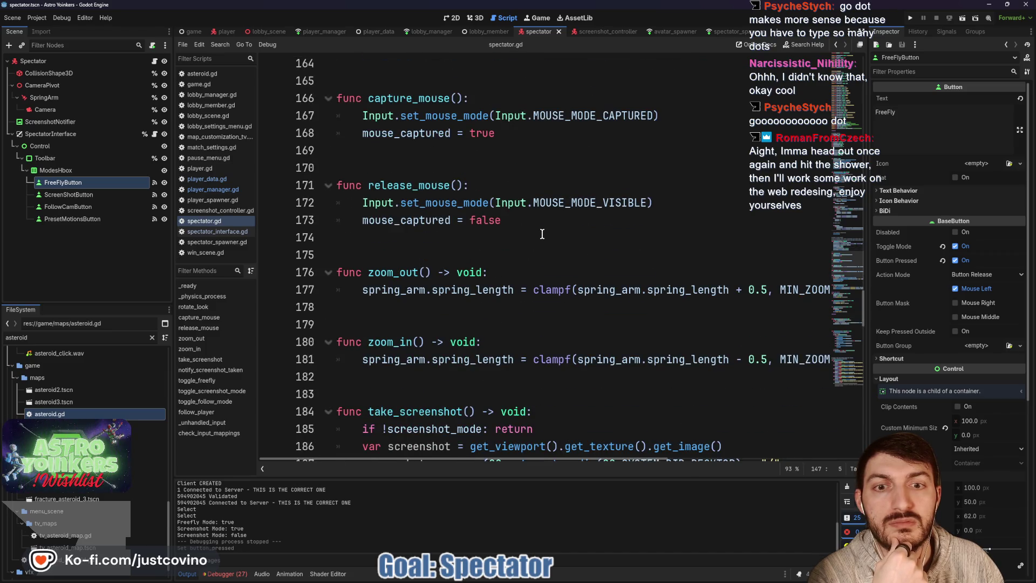
{"action": "left_click", "coordinate": [909, 20]}
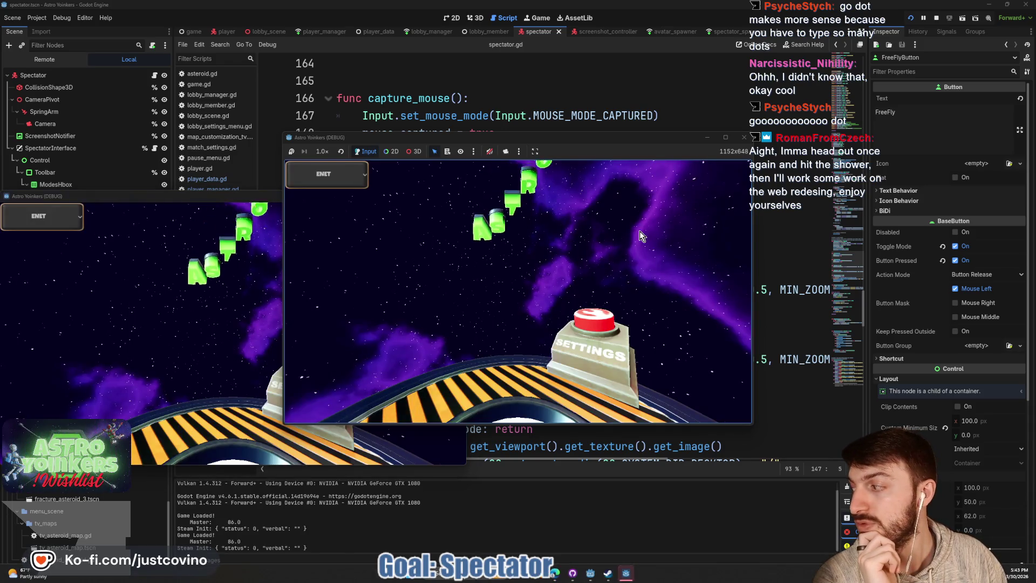
Place the two game windows side by side, host a lobby in one and join it from the other
{"action": "mouse_move", "coordinate": [222, 193]}
{"action": "left_mouse_down"}
{"action": "mouse_move", "coordinate": [522, 199]}
{"action": "mouse_move", "coordinate": [746, 158]}
{"action": "left_mouse_up"}
{"action": "mouse_move", "coordinate": [627, 141]}
{"action": "left_mouse_down"}
{"action": "mouse_move", "coordinate": [351, 148]}
{"action": "mouse_move", "coordinate": [392, 154]}
{"action": "left_mouse_up"}
{"action": "left_click", "coordinate": [153, 256]}
{"action": "left_click", "coordinate": [278, 305]}
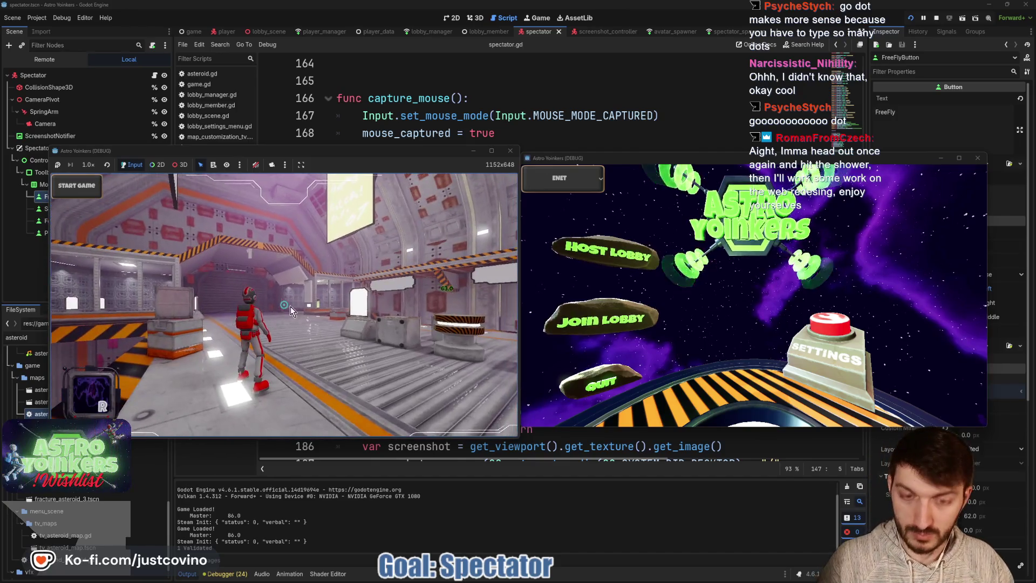
{"action": "left_click", "coordinate": [588, 327]}
{"action": "left_click", "coordinate": [773, 210]}
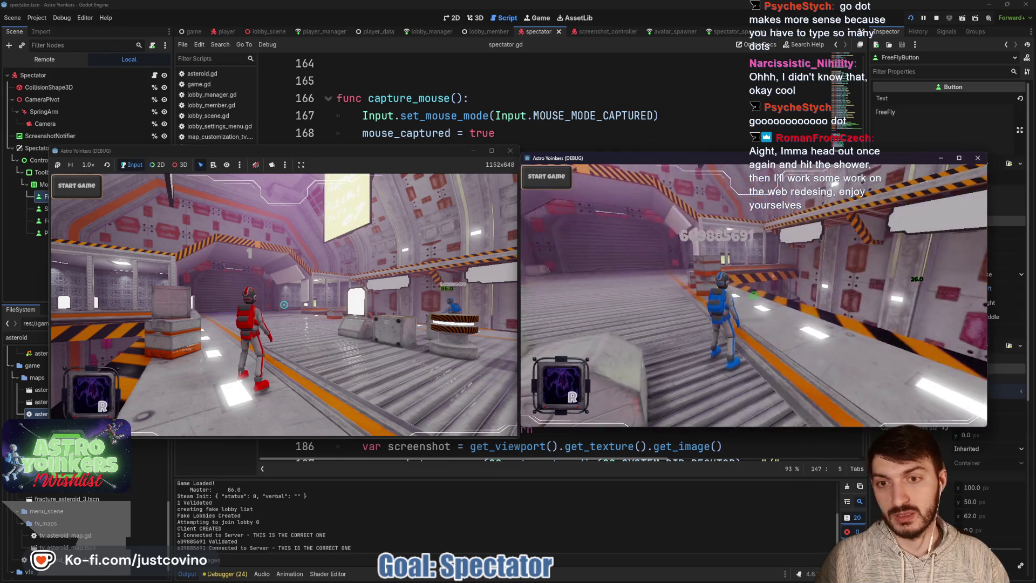
In the host window, switch to free-fly spectating, fly up, and turn on Follow mode
{"action": "left_click", "coordinate": [284, 305]}
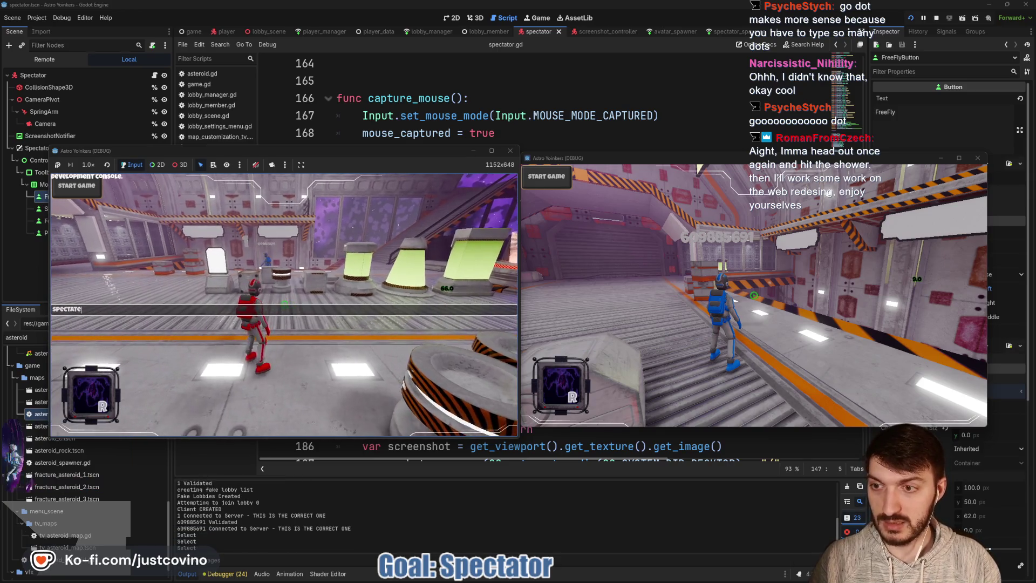
{"action": "key", "text": "f"}
{"action": "key", "text": "w"}
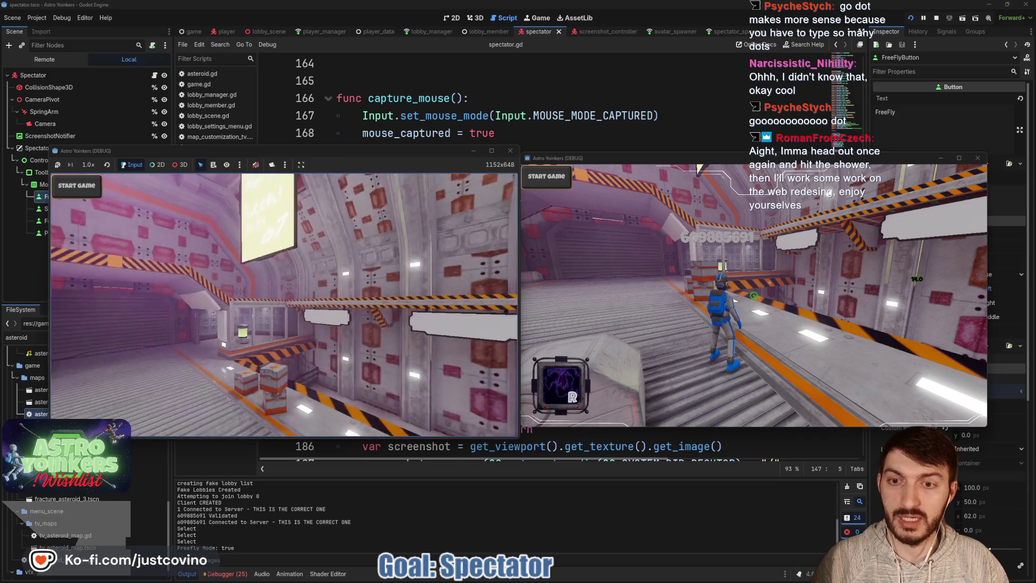
{"action": "key", "text": "Escape"}
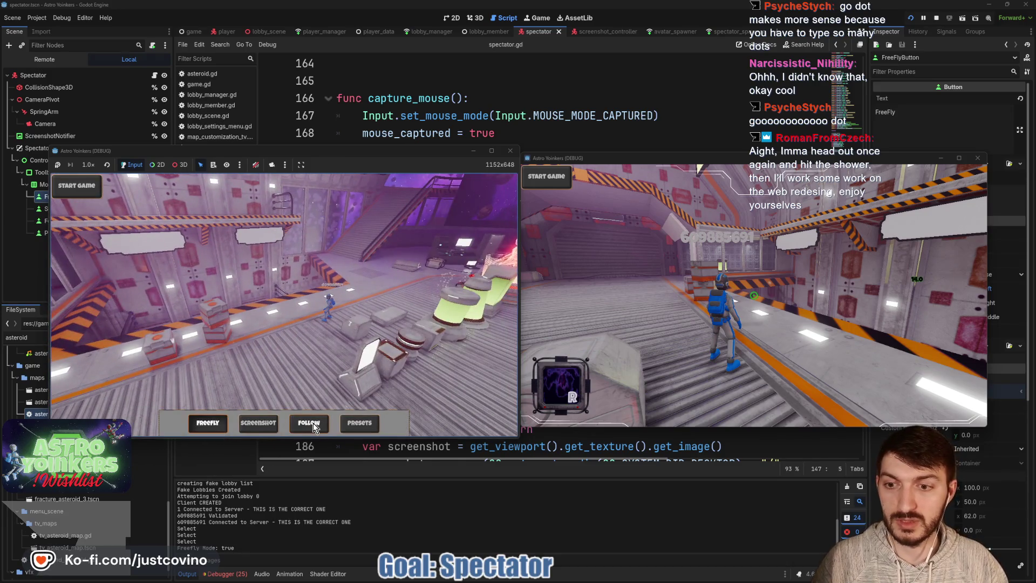
{"action": "left_click", "coordinate": [312, 424]}
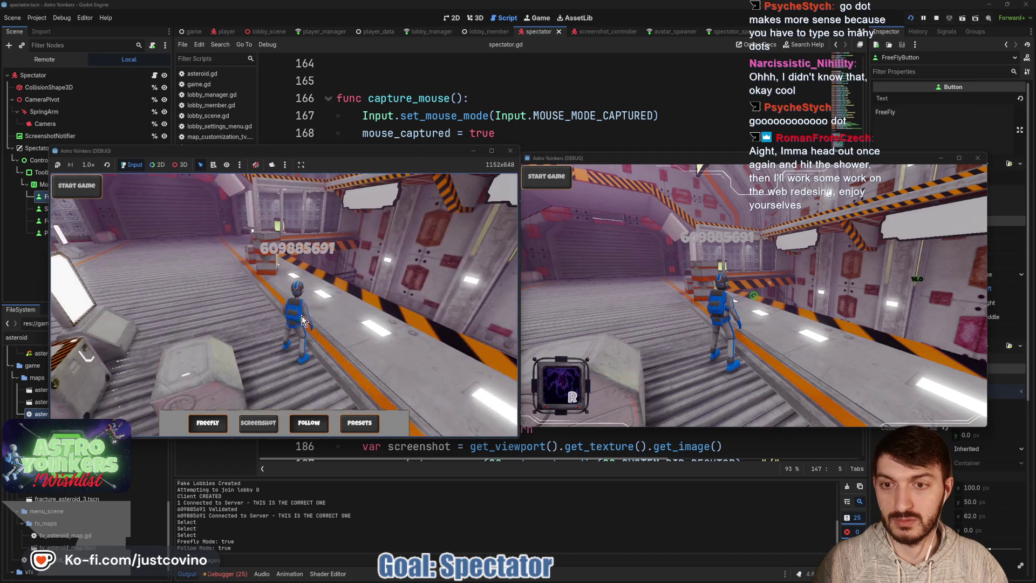
{"action": "left_click", "coordinate": [305, 427]}
{"action": "left_click", "coordinate": [305, 427]}
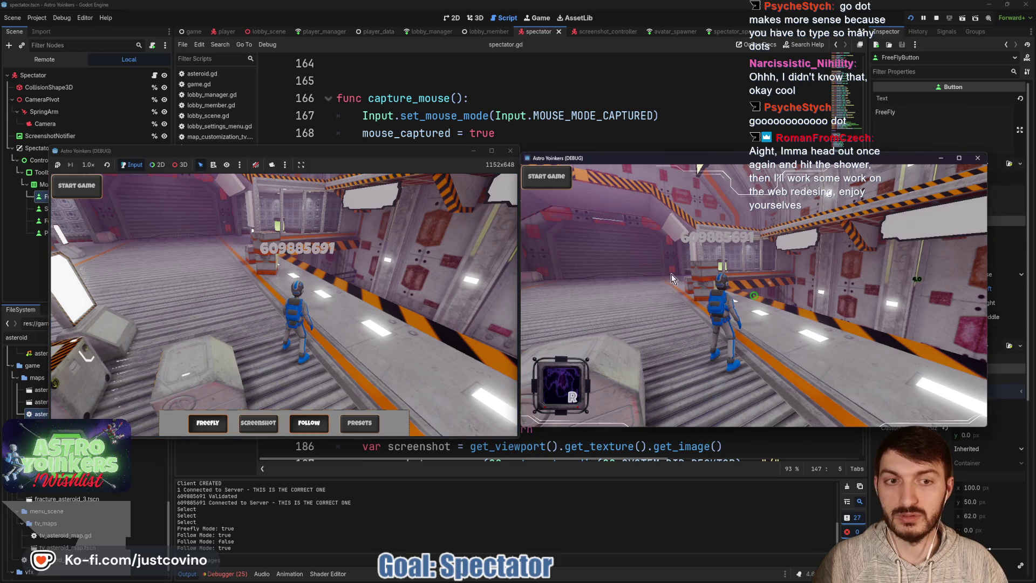
Run the other player down the corridor to check the camera follows, then stop the game with F8
{"action": "key", "text": "w"}
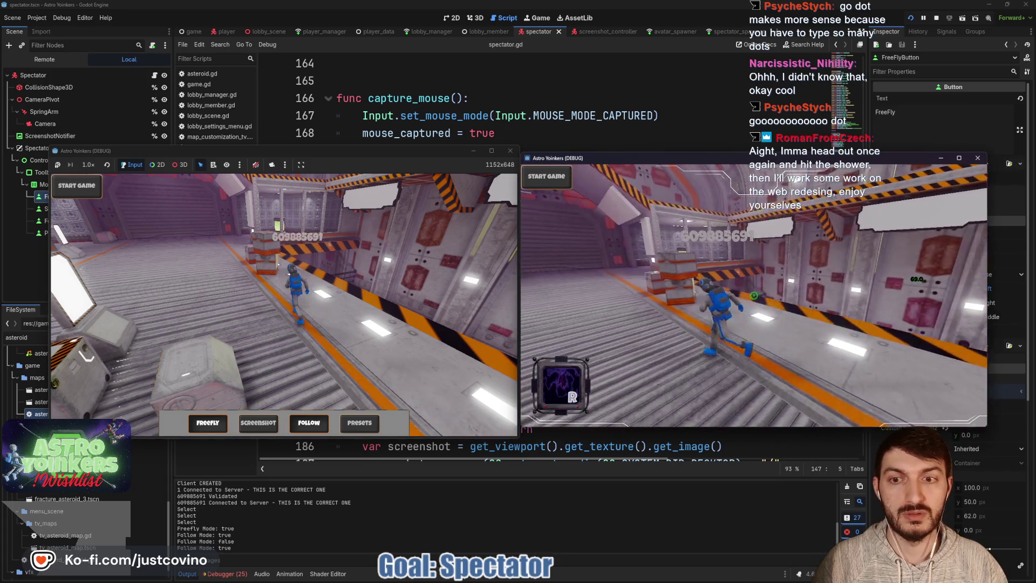
{"action": "key", "text": "w"}
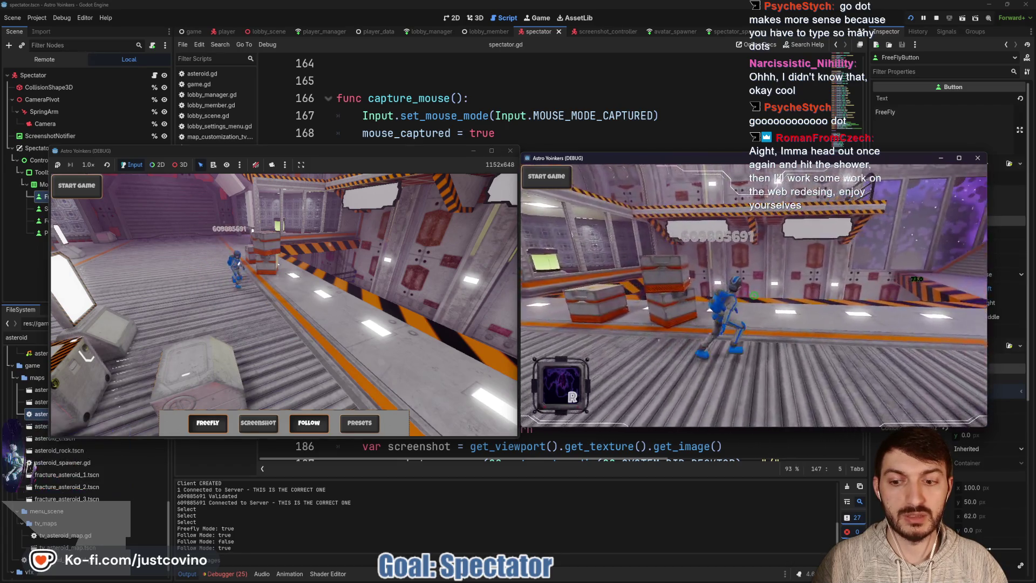
{"action": "key", "text": "F8"}
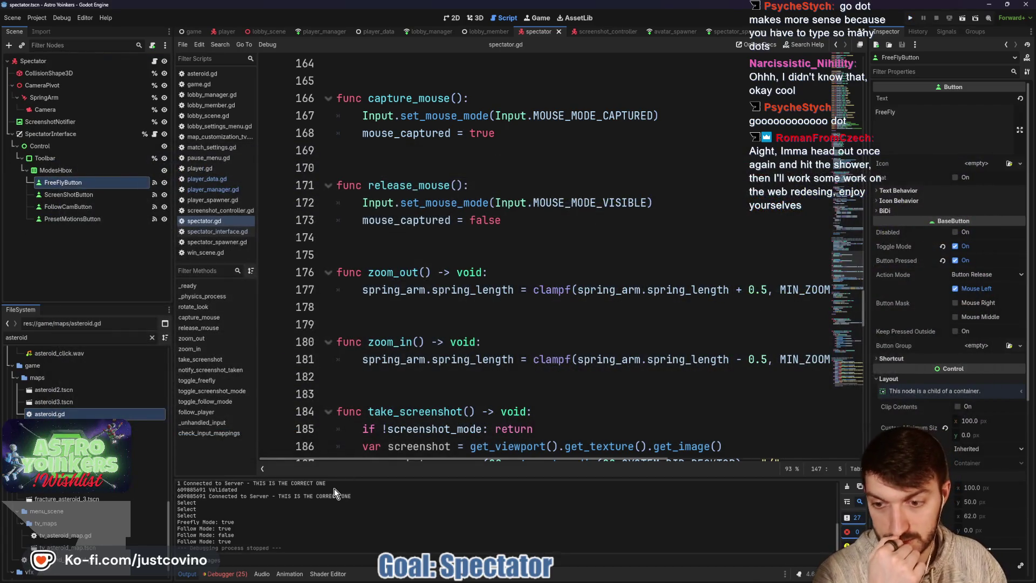
Clear the Session 2 warnings in the debugger's Errors list
{"action": "left_click", "coordinate": [223, 574]}
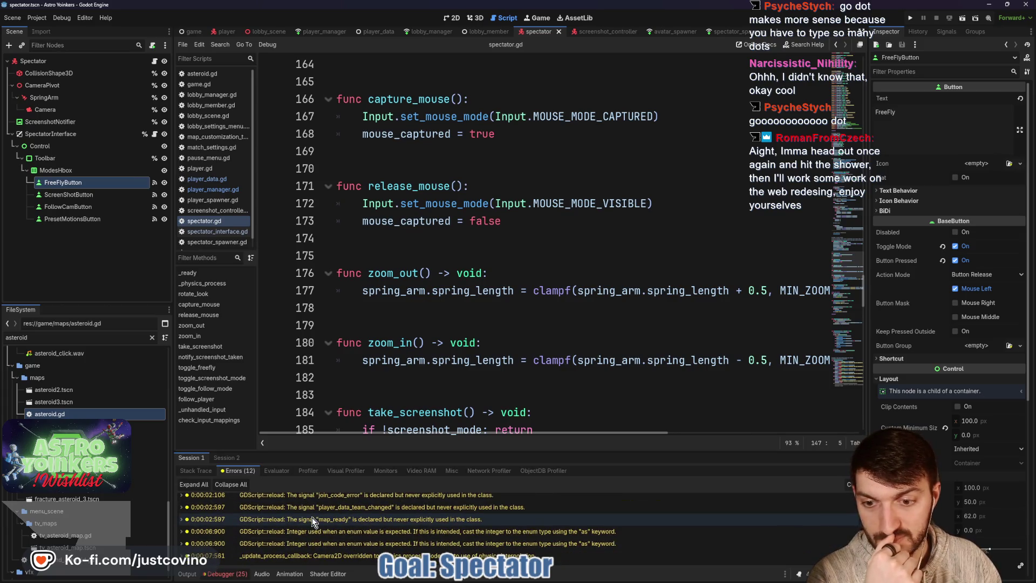
{"action": "left_click", "coordinate": [228, 458]}
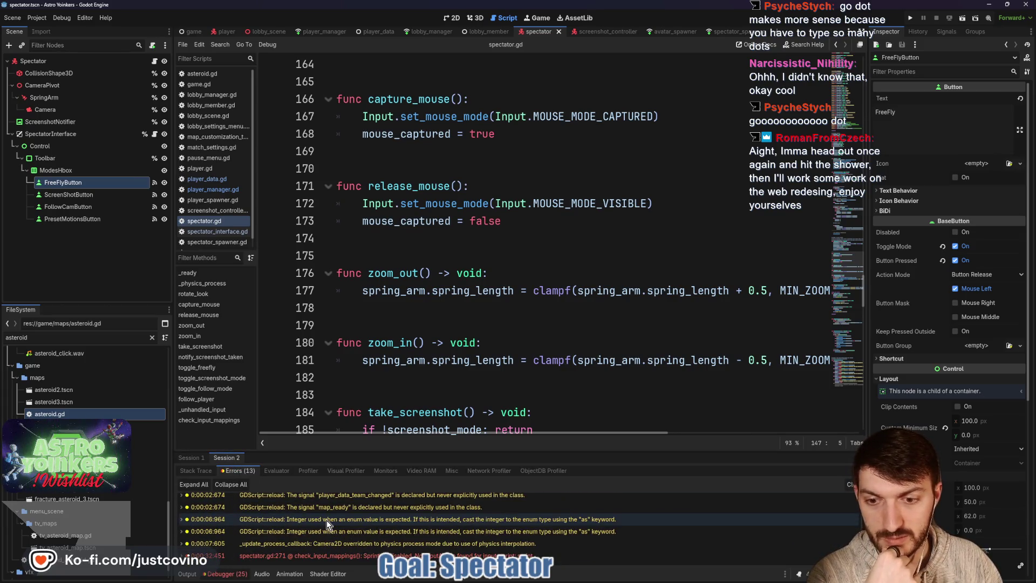
{"action": "mouse_move", "coordinate": [394, 555]}
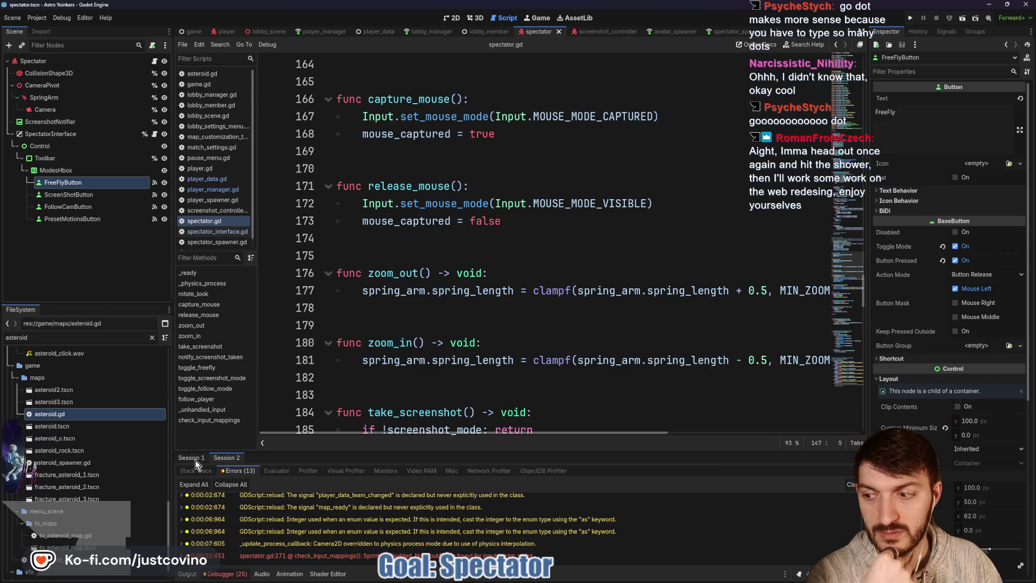
{"action": "left_click", "coordinate": [852, 484]}
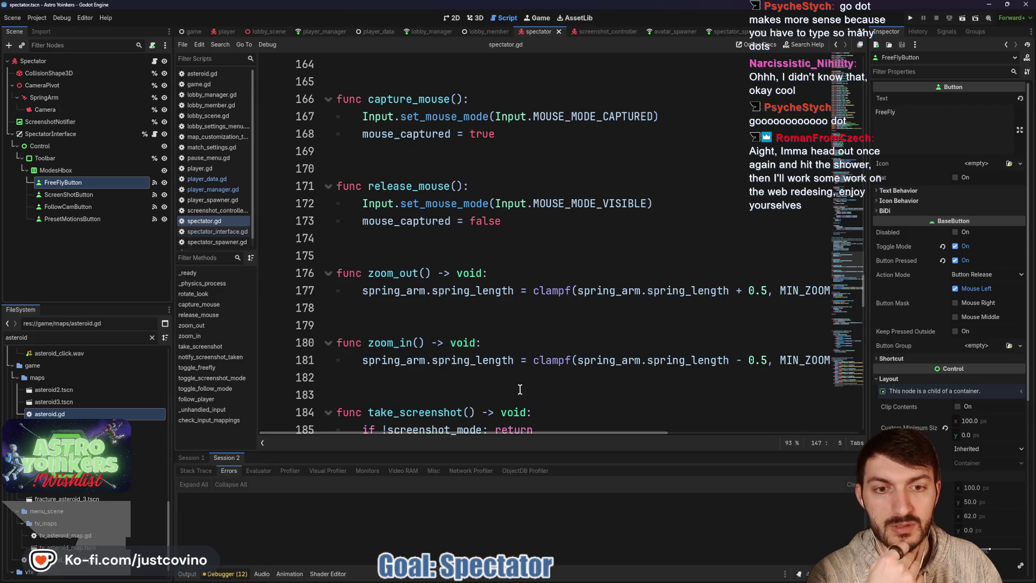
Hide the bottom debugger panel and scroll down through spectator.gd from line 183
{"action": "left_click", "coordinate": [189, 575]}
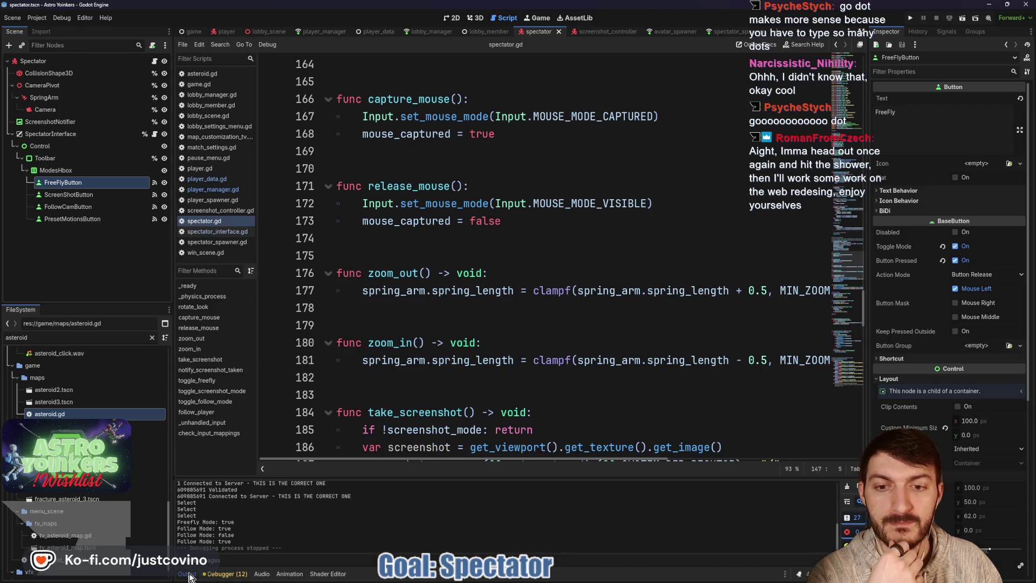
{"action": "left_click", "coordinate": [458, 405]}
{"action": "left_click", "coordinate": [458, 401]}
{"action": "scroll", "coordinate": [458, 401], "scroll_direction": "down", "scroll_amount": 3}
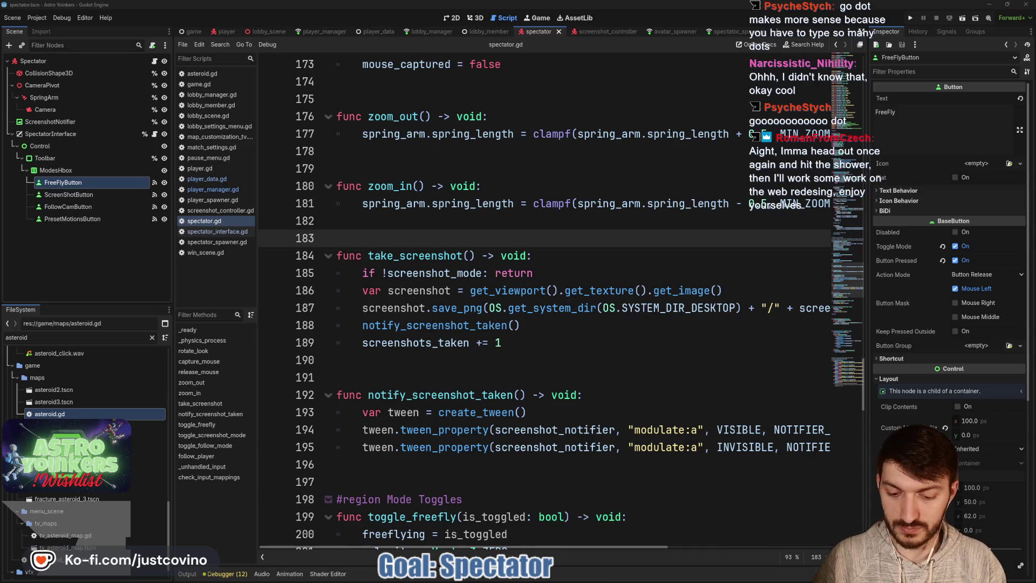
{"action": "scroll", "coordinate": [454, 202], "scroll_direction": "down", "scroll_amount": 10}
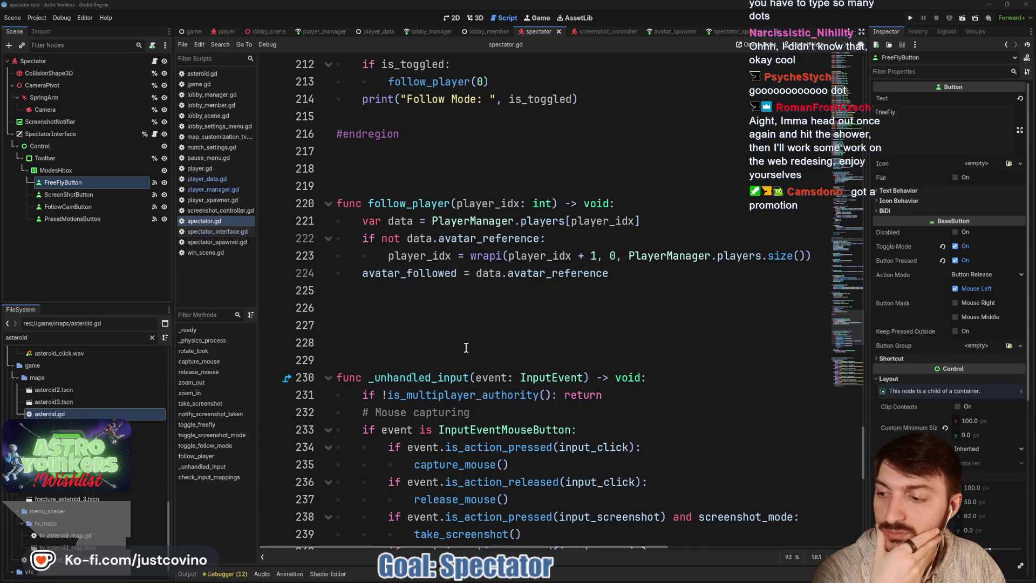
Delete the empty line 228 above _unhandled_input, then put the cursor at the end of line 222
{"action": "left_click", "coordinate": [433, 338]}
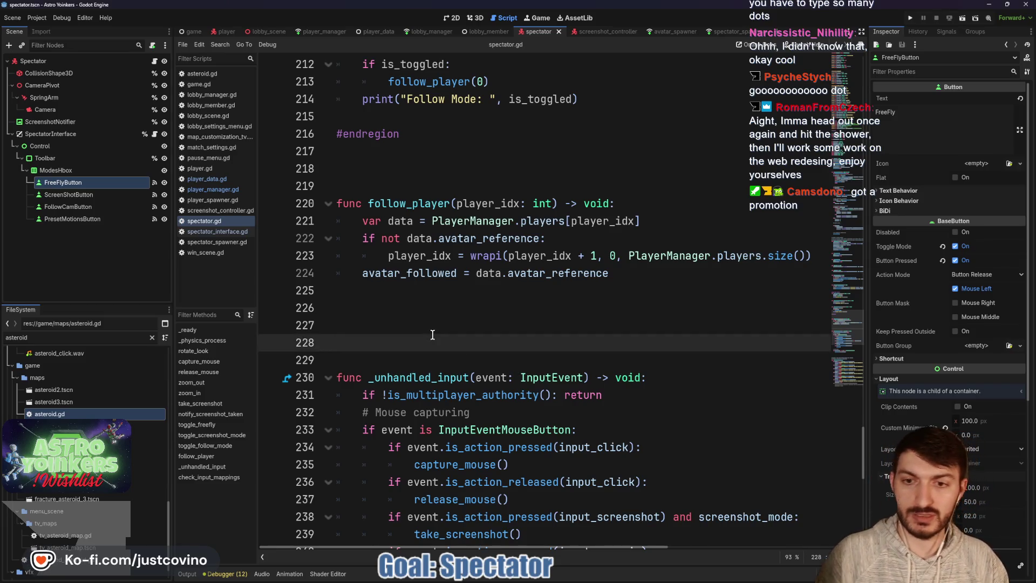
{"action": "key", "text": "BackSpace"}
{"action": "key", "text": "BackSpace"}
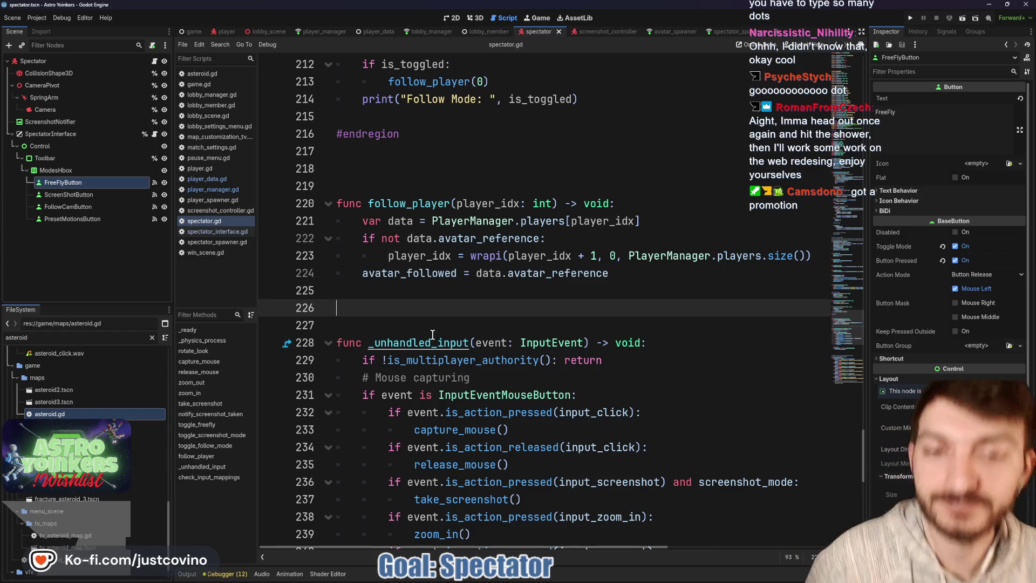
{"action": "mouse_move", "coordinate": [433, 335]}
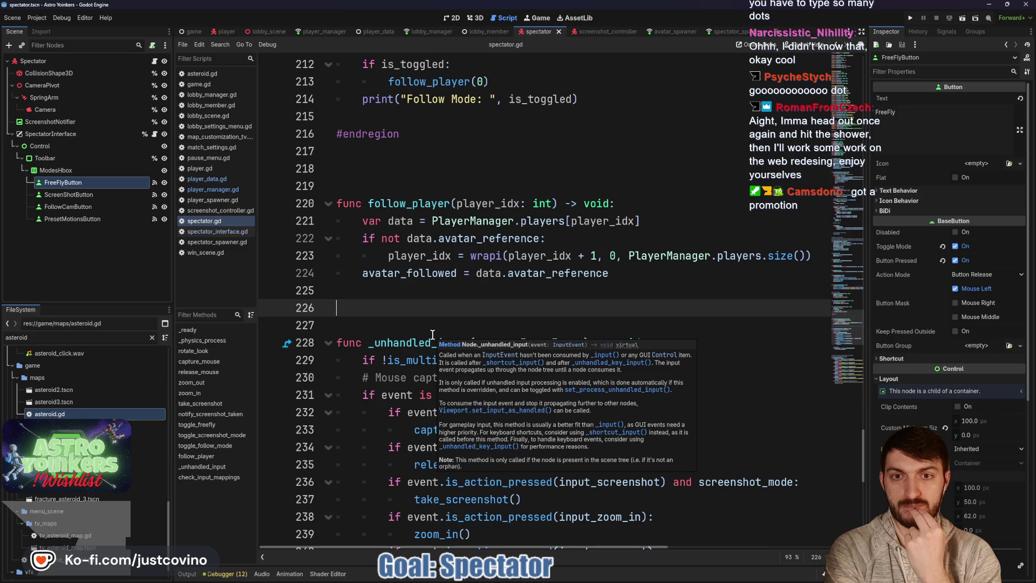
{"action": "scroll", "coordinate": [433, 335], "scroll_direction": "up", "scroll_amount": 2}
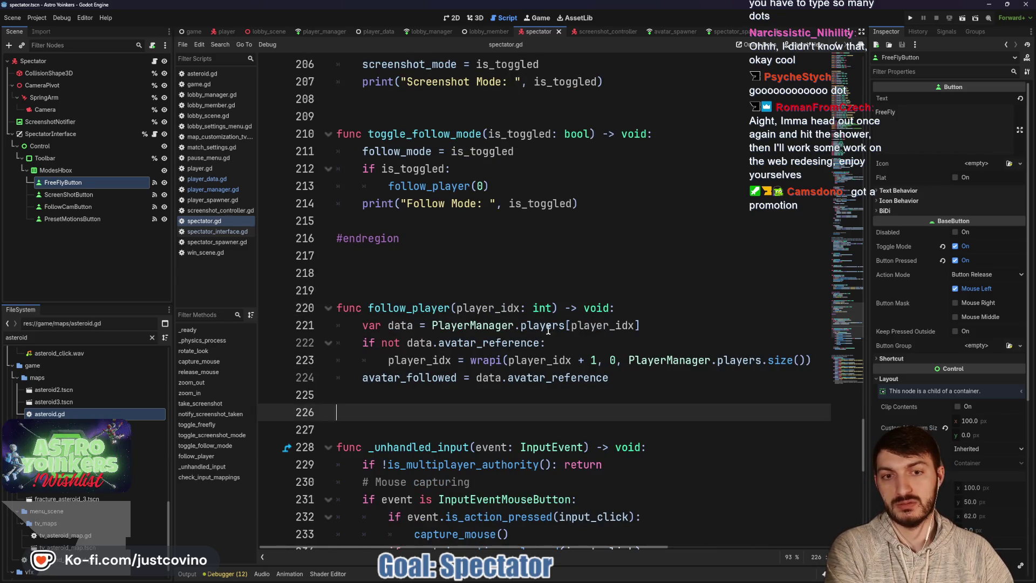
{"action": "mouse_move", "coordinate": [546, 328]}
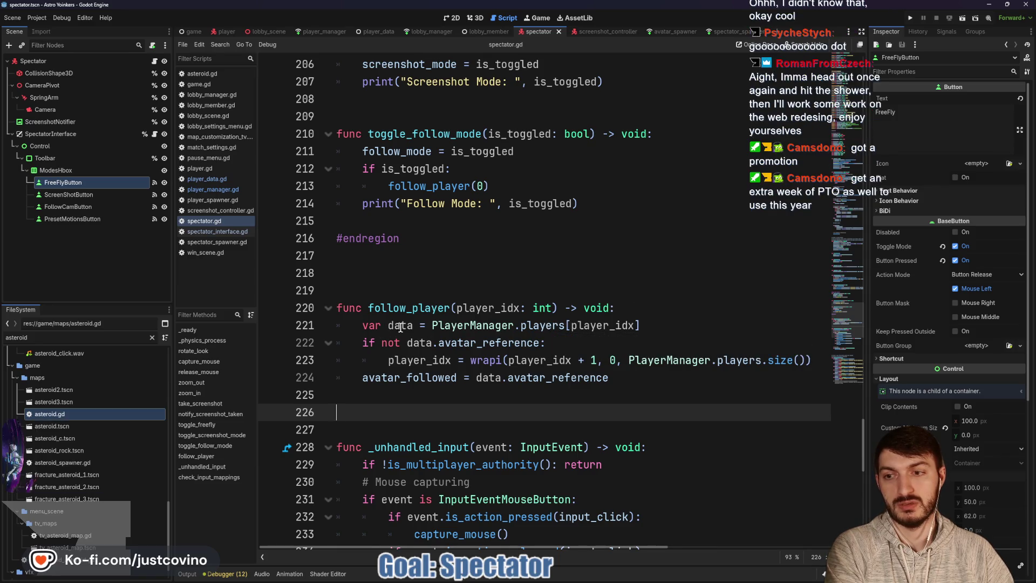
{"action": "mouse_move", "coordinate": [472, 348]}
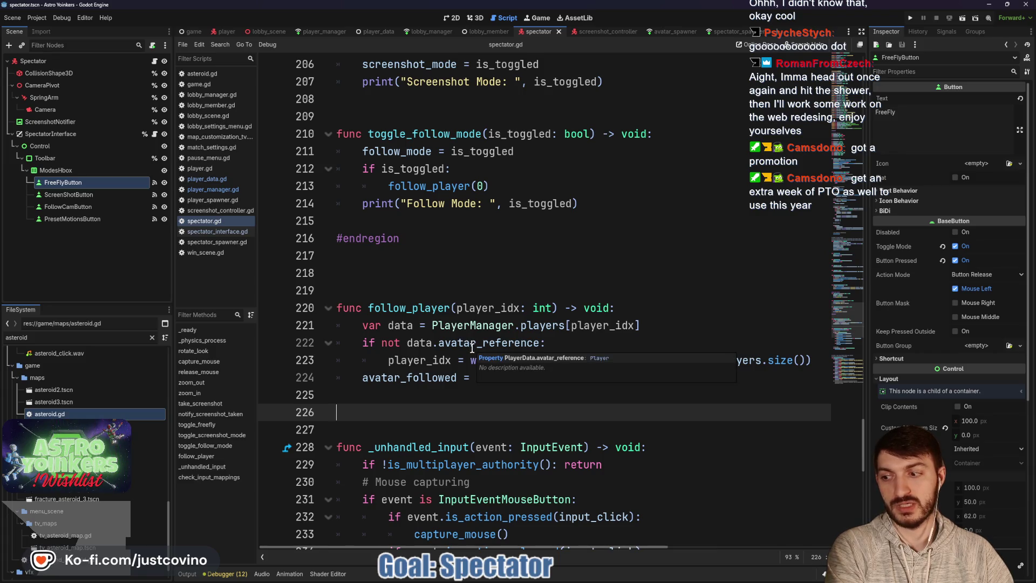
{"action": "left_click", "coordinate": [582, 342]}
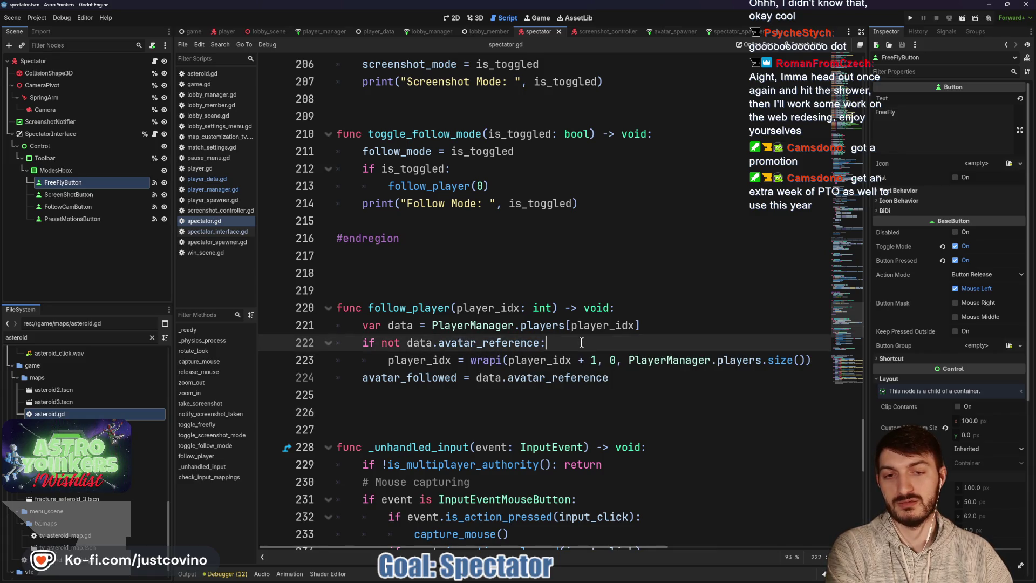